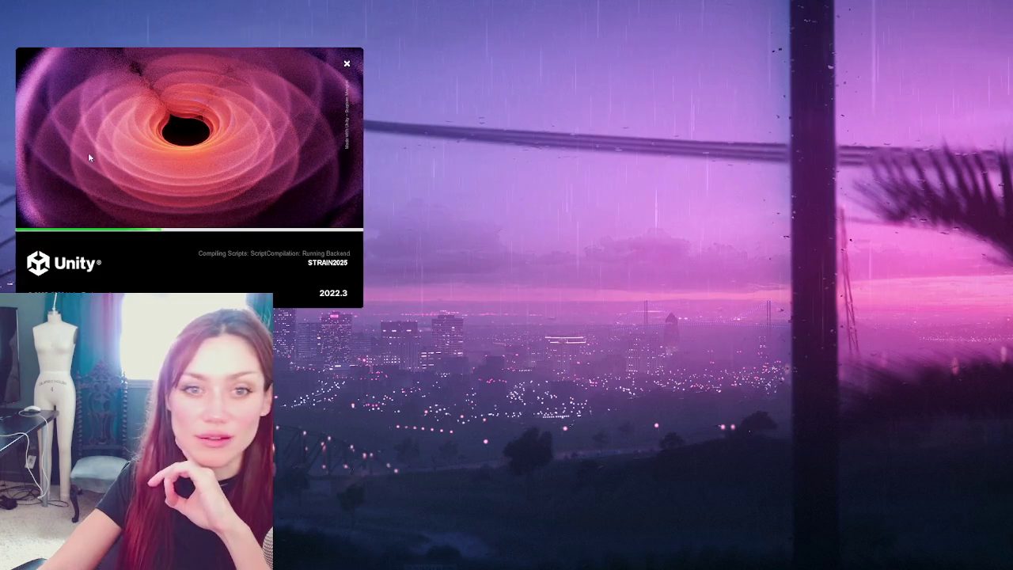
Drag the Unity loading splash window aside while the STRAIN2025 scripts compile.
{"action": "left_click_drag", "start_coordinate": [75, 159], "coordinate": [481, 161]}
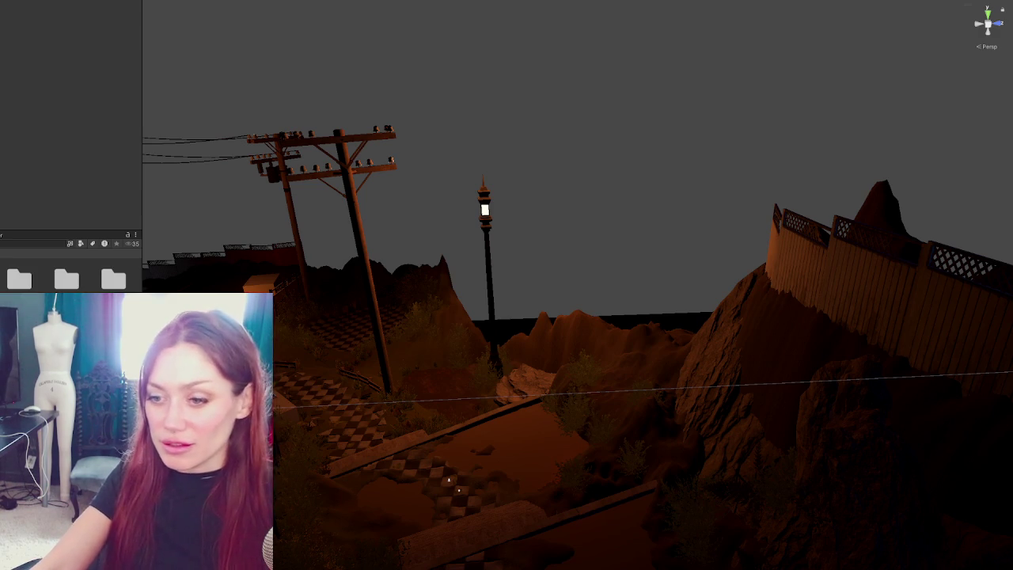
Widen the Project panel beside the Scene view and bring up the scene asset's context menu.
{"action": "mouse_move", "coordinate": [143, 119]}
{"action": "left_mouse_down"}
{"action": "mouse_move", "coordinate": [206, 119]}
{"action": "mouse_move", "coordinate": [173, 119]}
{"action": "left_mouse_up"}
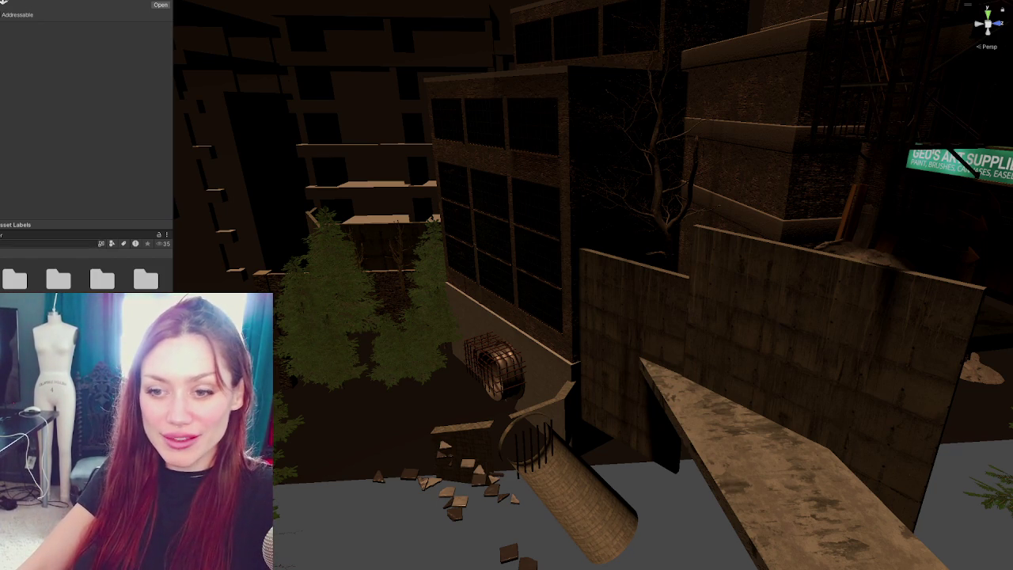
{"action": "right_click", "coordinate": [151, 92]}
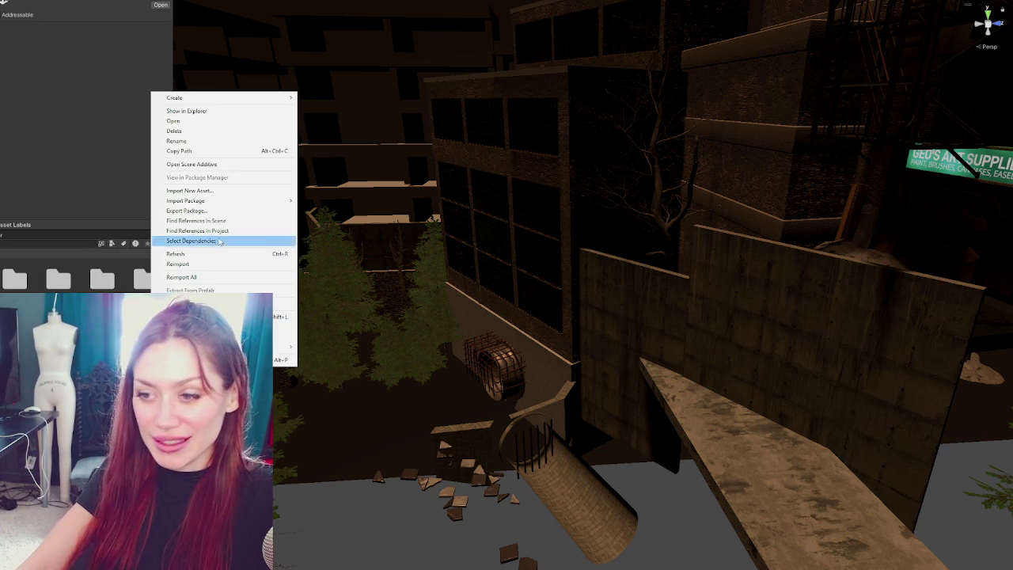
Choose Open Scene Additive to add the city-block scene to the open one.
{"action": "left_click", "coordinate": [256, 168]}
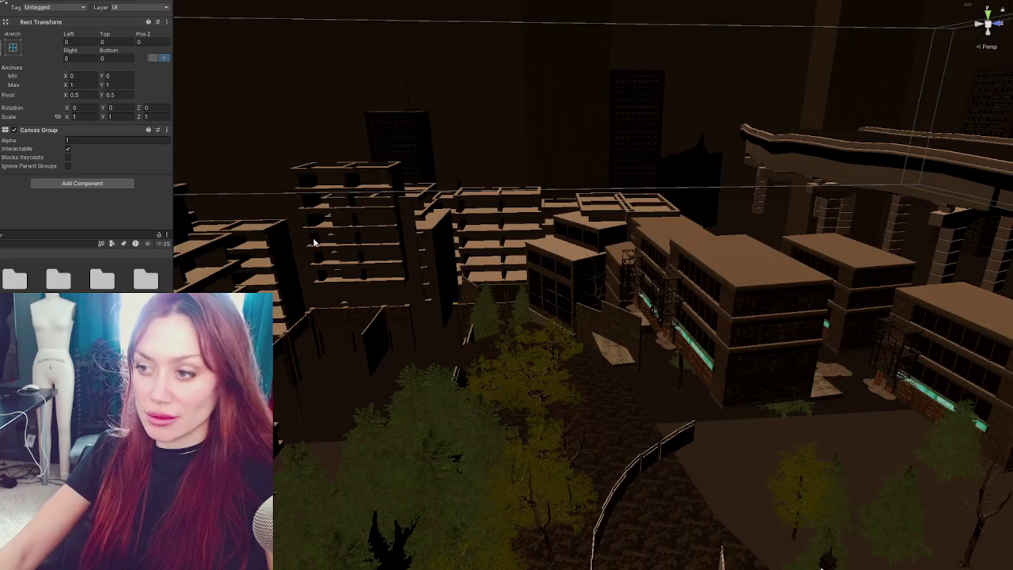
Frame the HUD canvas with F and orbit to show its hotbar and status bars.
{"action": "key", "text": "f"}
{"action": "mouse_move", "coordinate": [314, 239]}
{"action": "left_mouse_down"}
{"action": "mouse_move", "coordinate": [351, 260]}
{"action": "mouse_move", "coordinate": [551, 255]}
{"action": "mouse_move", "coordinate": [546, 309]}
{"action": "mouse_move", "coordinate": [570, 206]}
{"action": "mouse_move", "coordinate": [559, 149]}
{"action": "mouse_move", "coordinate": [537, 210]}
{"action": "left_mouse_up"}
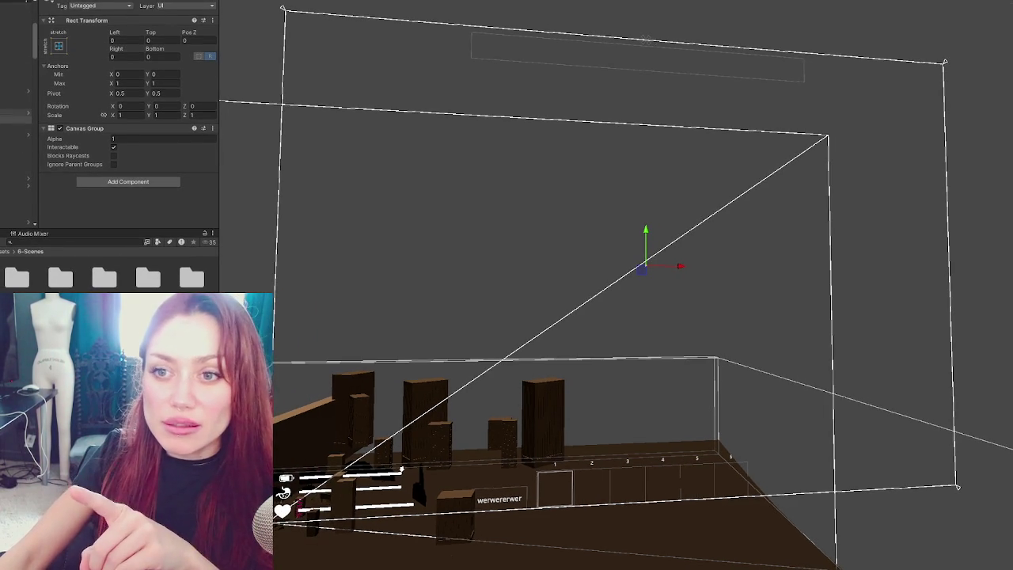
Click through the HUD prefabs, then select the object holding the game's control scripts.
{"action": "left_click", "coordinate": [15, 148]}
{"action": "left_click", "coordinate": [16, 91]}
{"action": "left_click", "coordinate": [16, 174]}
{"action": "left_click", "coordinate": [16, 7]}
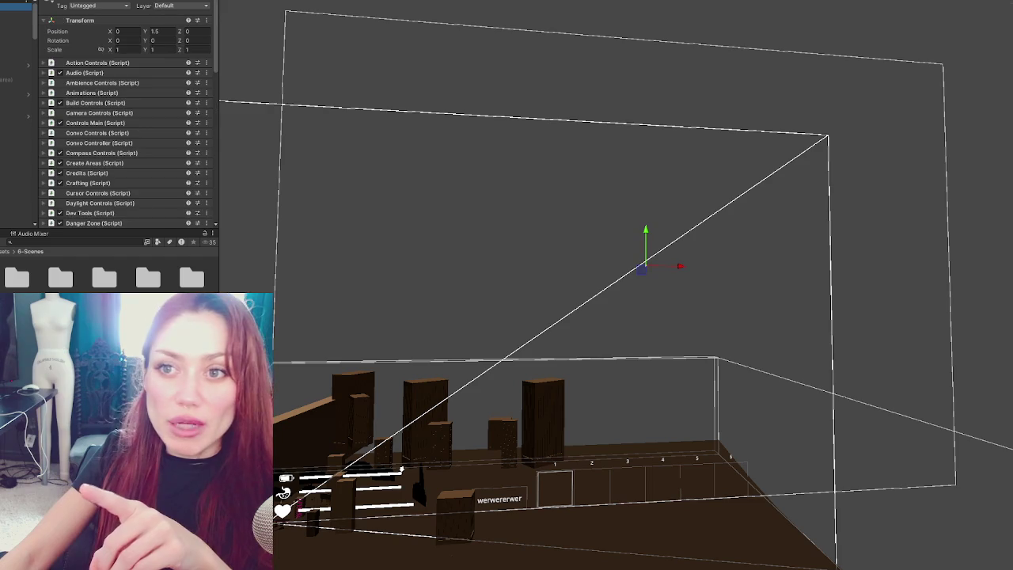
{"action": "scroll", "coordinate": [142, 75], "scroll_direction": "down", "scroll_amount": 3}
{"action": "scroll", "coordinate": [137, 75], "scroll_direction": "up", "scroll_amount": 3}
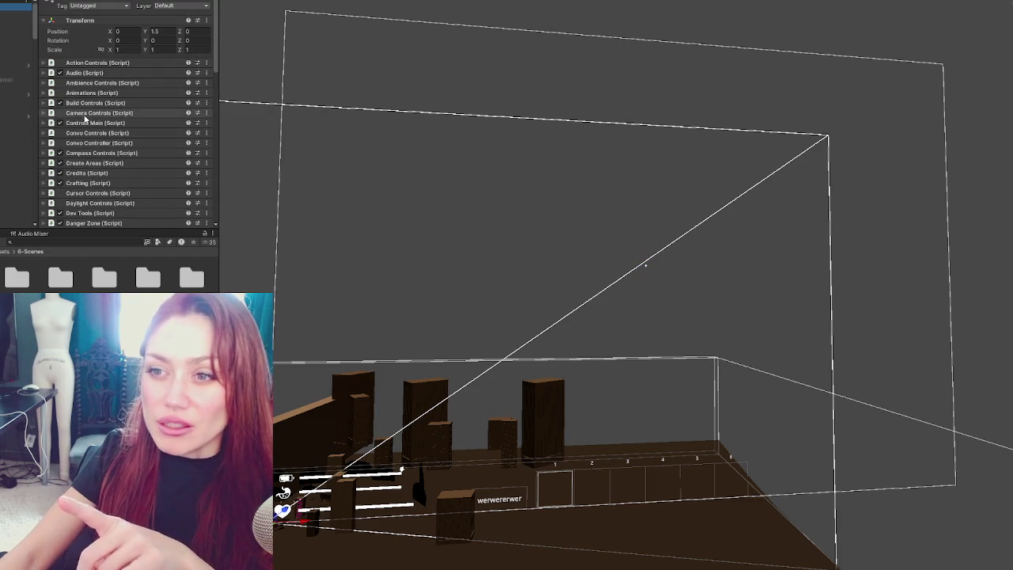
{"action": "scroll", "coordinate": [91, 107], "scroll_direction": "down", "scroll_amount": 3}
{"action": "scroll", "coordinate": [79, 103], "scroll_direction": "down", "scroll_amount": 2}
Expand Item List > All Items > Beans, with its Stats, Combat Stats and Stat Meters.
{"action": "left_click", "coordinate": [44, 200]}
{"action": "scroll", "coordinate": [110, 126], "scroll_direction": "down", "scroll_amount": 5}
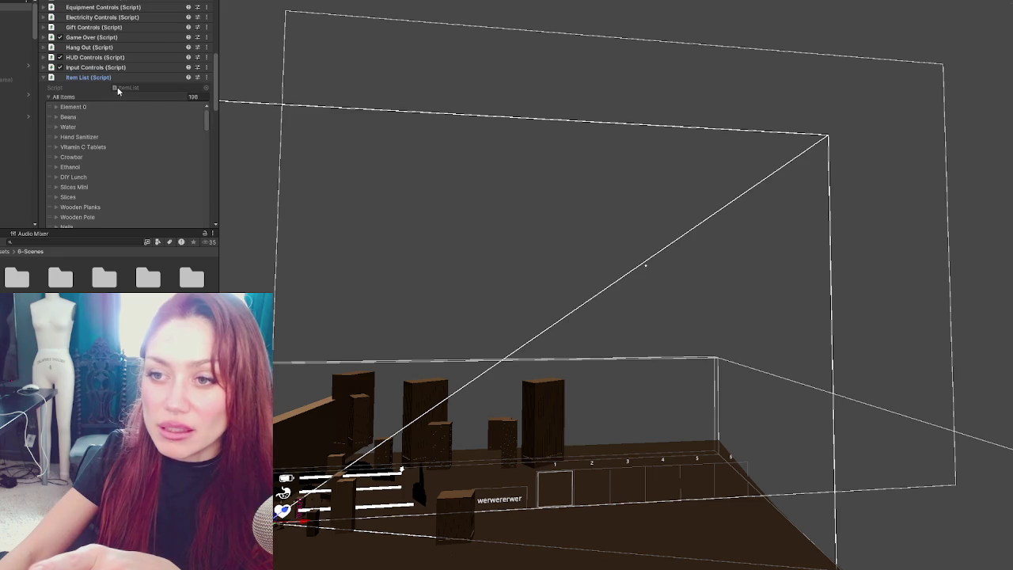
{"action": "left_click", "coordinate": [54, 117]}
{"action": "scroll", "coordinate": [167, 17], "scroll_direction": "down", "scroll_amount": 3}
{"action": "scroll", "coordinate": [167, 17], "scroll_direction": "down", "scroll_amount": 1}
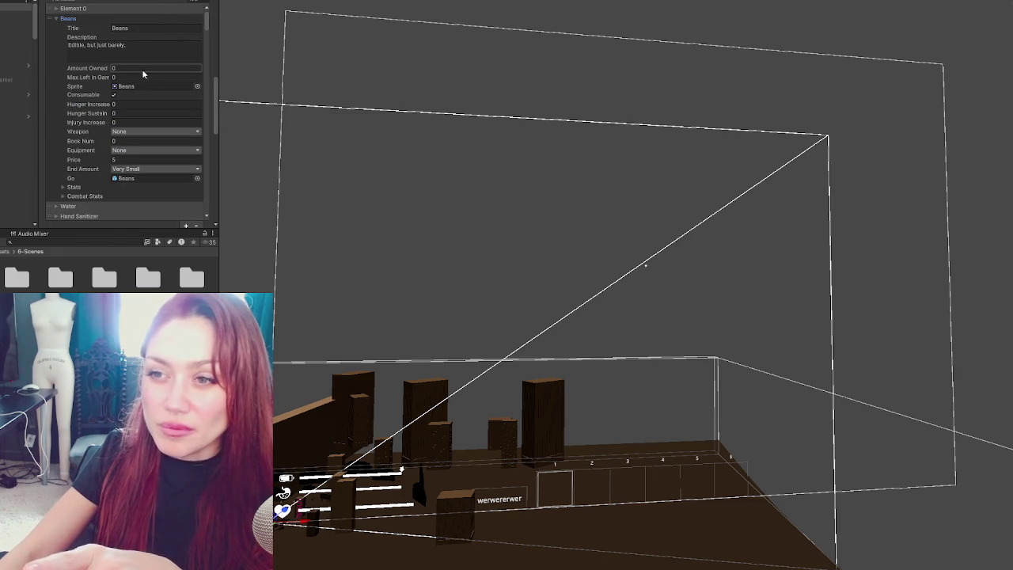
{"action": "left_click", "coordinate": [74, 186]}
{"action": "scroll", "coordinate": [78, 155], "scroll_direction": "down", "scroll_amount": 2}
{"action": "left_click", "coordinate": [62, 164]}
{"action": "left_click", "coordinate": [74, 147]}
{"action": "scroll", "coordinate": [111, 140], "scroll_direction": "down", "scroll_amount": 5}
{"action": "scroll", "coordinate": [82, 182], "scroll_direction": "up", "scroll_amount": 8}
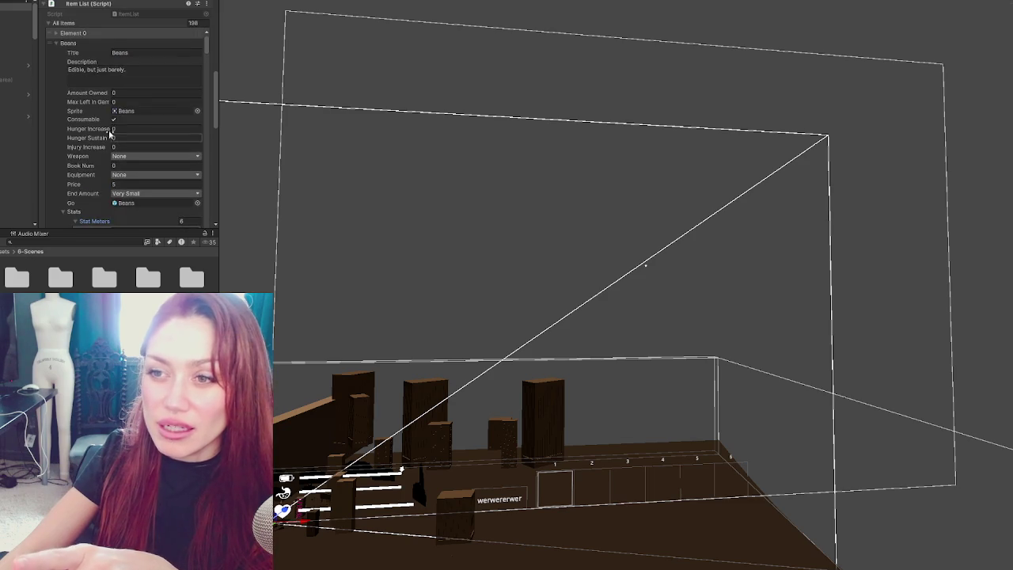
Collapse Stat Meters, the Beans Stats, the Beans item and the Item List component.
{"action": "scroll", "coordinate": [82, 182], "scroll_direction": "down", "scroll_amount": 2}
{"action": "left_click", "coordinate": [80, 172]}
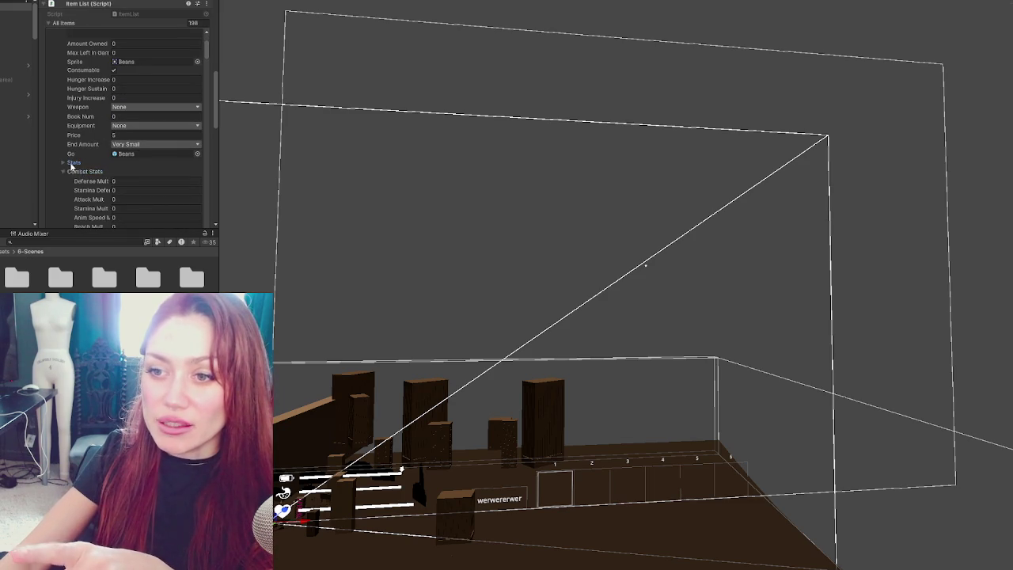
{"action": "left_click", "coordinate": [65, 162]}
{"action": "scroll", "coordinate": [85, 103], "scroll_direction": "up", "scroll_amount": 1}
{"action": "scroll", "coordinate": [85, 103], "scroll_direction": "up", "scroll_amount": 3}
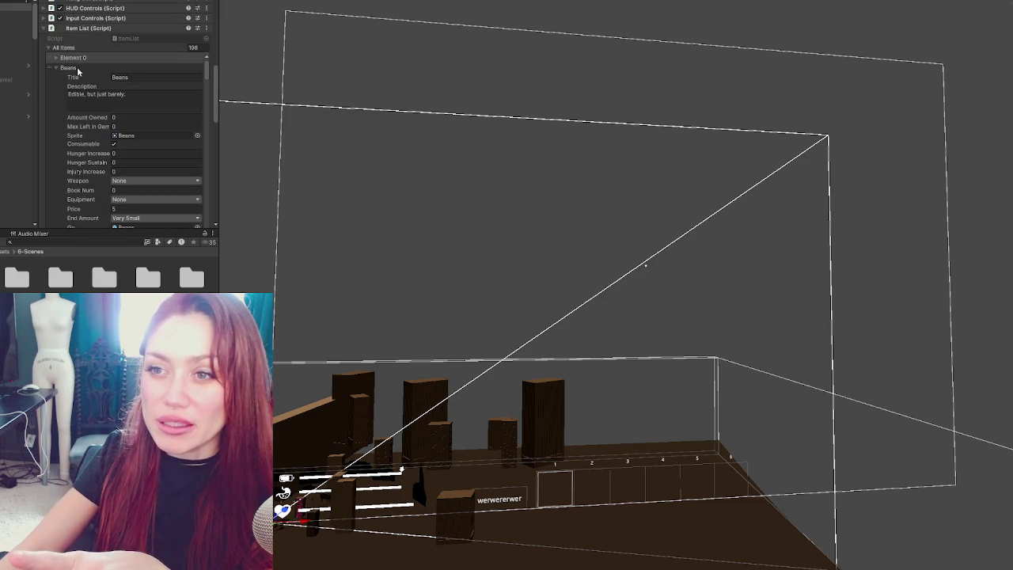
{"action": "left_click", "coordinate": [68, 69]}
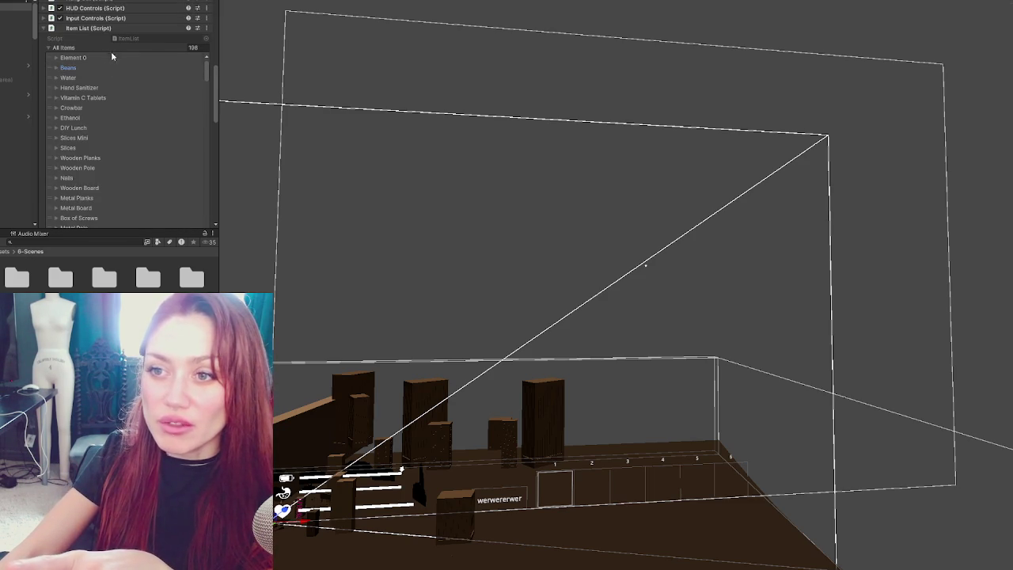
{"action": "scroll", "coordinate": [111, 167], "scroll_direction": "down", "scroll_amount": 3}
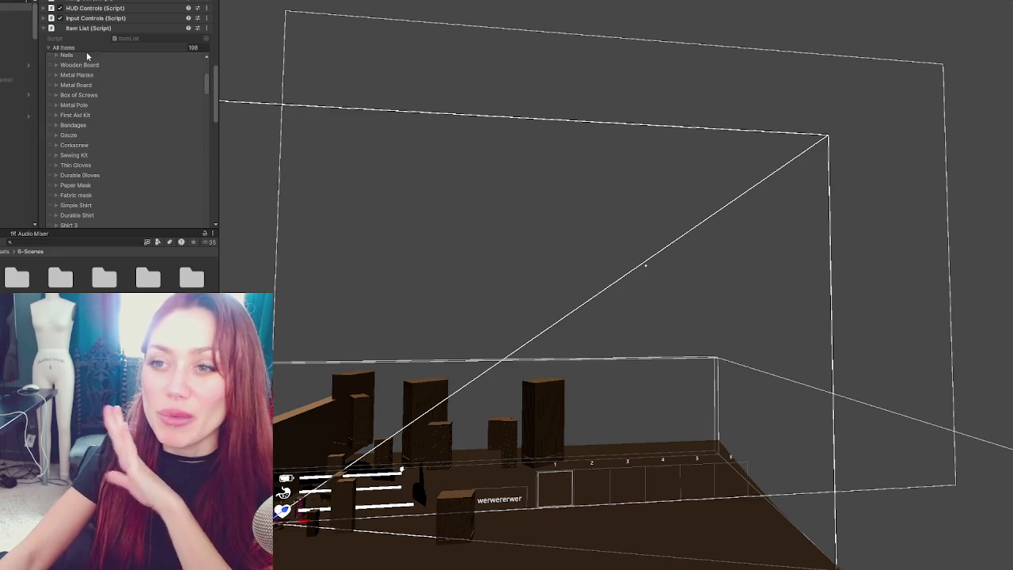
{"action": "left_click", "coordinate": [89, 27]}
{"action": "scroll", "coordinate": [100, 122], "scroll_direction": "up", "scroll_amount": 10}
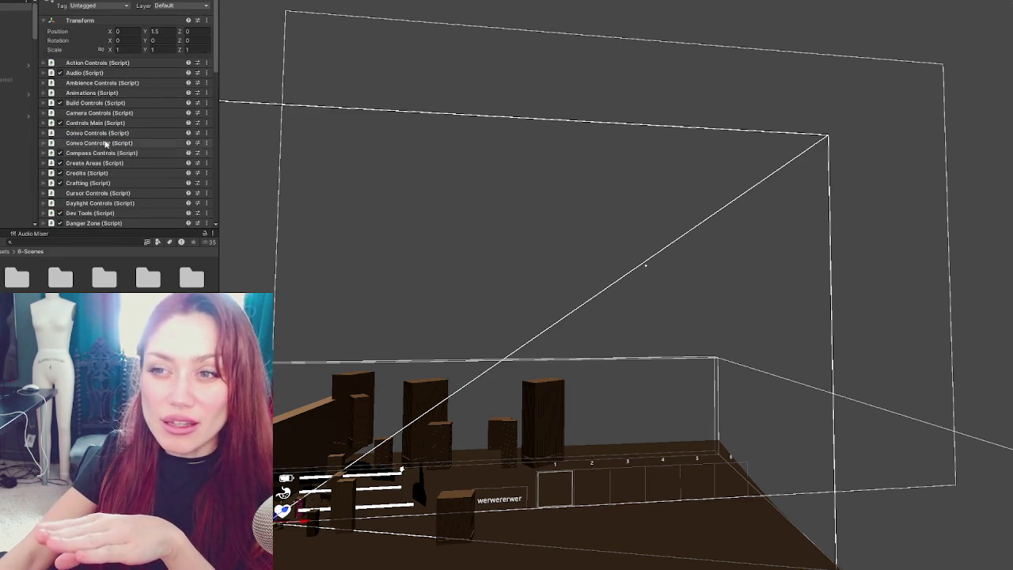
{"action": "scroll", "coordinate": [110, 138], "scroll_direction": "down", "scroll_amount": 5}
{"action": "scroll", "coordinate": [131, 144], "scroll_direction": "up", "scroll_amount": 5}
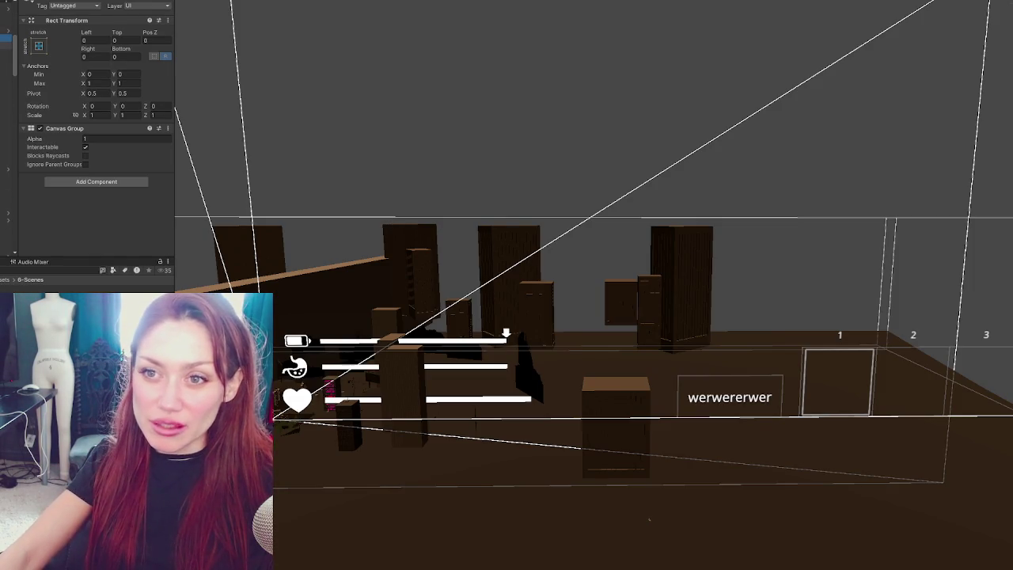
Select another HUD element in the Hierarchy to view its settings.
{"action": "left_click", "coordinate": [5, 146]}
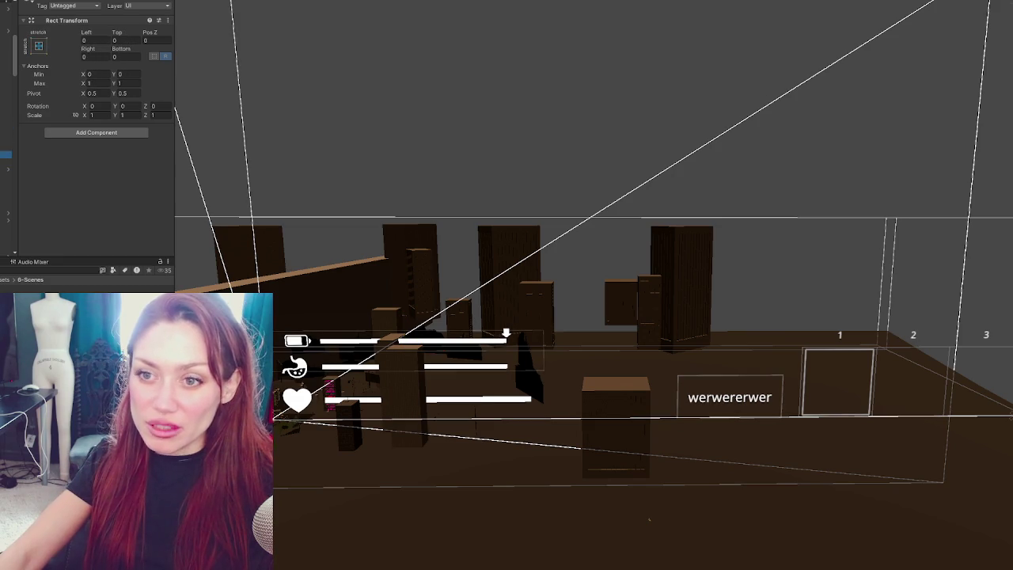
Inspect each HUD element, including the werwererwer text box, stretched container and vertical-layout panel.
{"action": "left_click", "coordinate": [6, 133]}
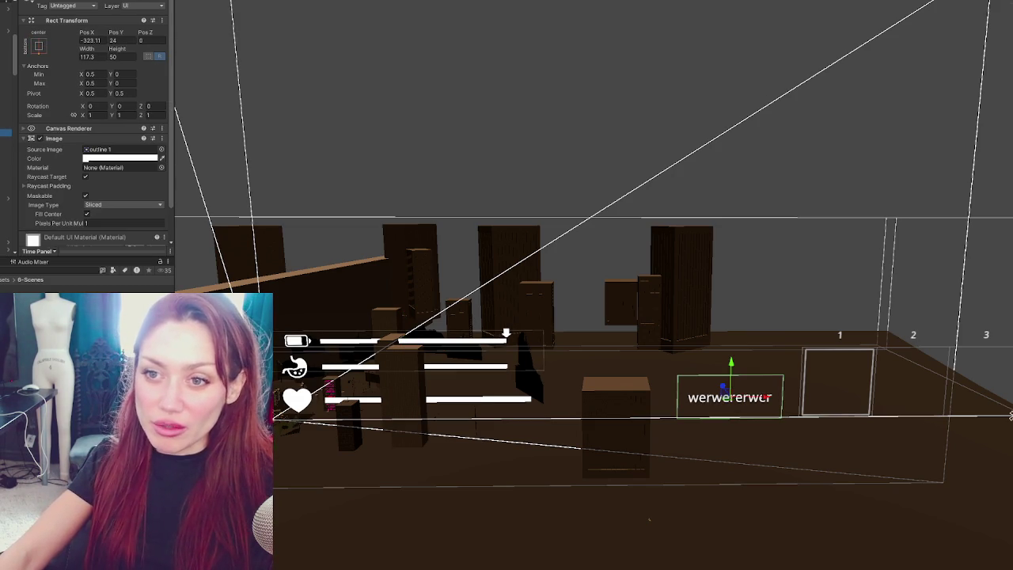
{"action": "left_click", "coordinate": [6, 154]}
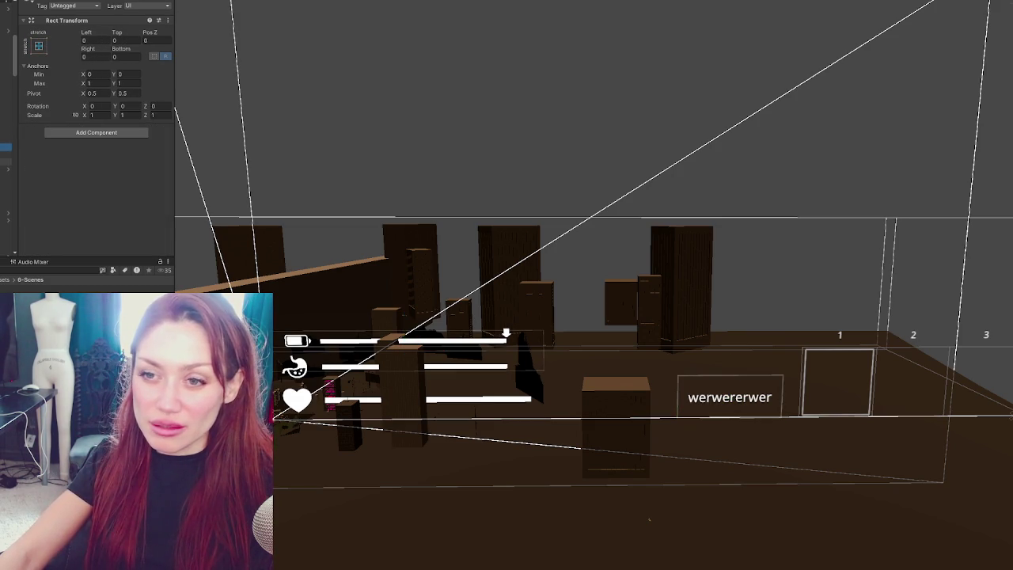
{"action": "left_click", "coordinate": [5, 147]}
{"action": "left_click", "coordinate": [5, 155]}
{"action": "left_click", "coordinate": [6, 183]}
{"action": "left_click", "coordinate": [6, 193]}
{"action": "left_click", "coordinate": [5, 183]}
{"action": "left_click", "coordinate": [6, 148]}
{"action": "left_click", "coordinate": [6, 182]}
{"action": "left_click", "coordinate": [6, 191]}
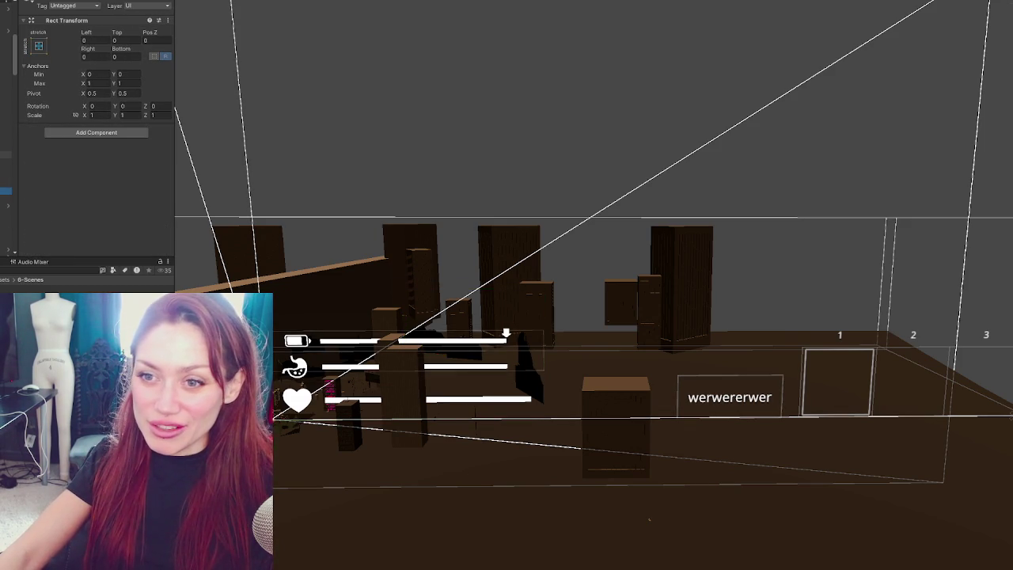
{"action": "left_click", "coordinate": [6, 155]}
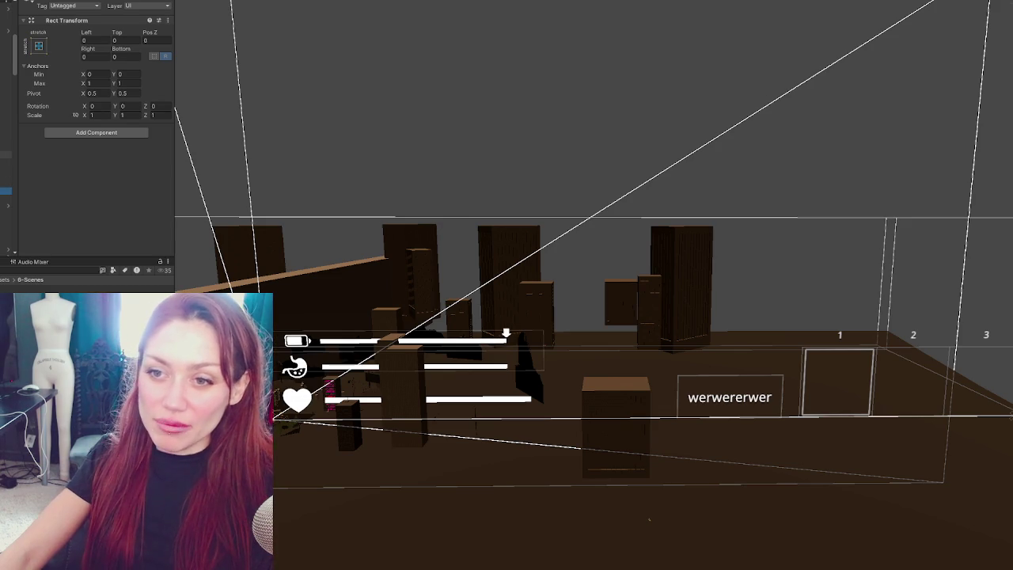
{"action": "left_click", "coordinate": [5, 147]}
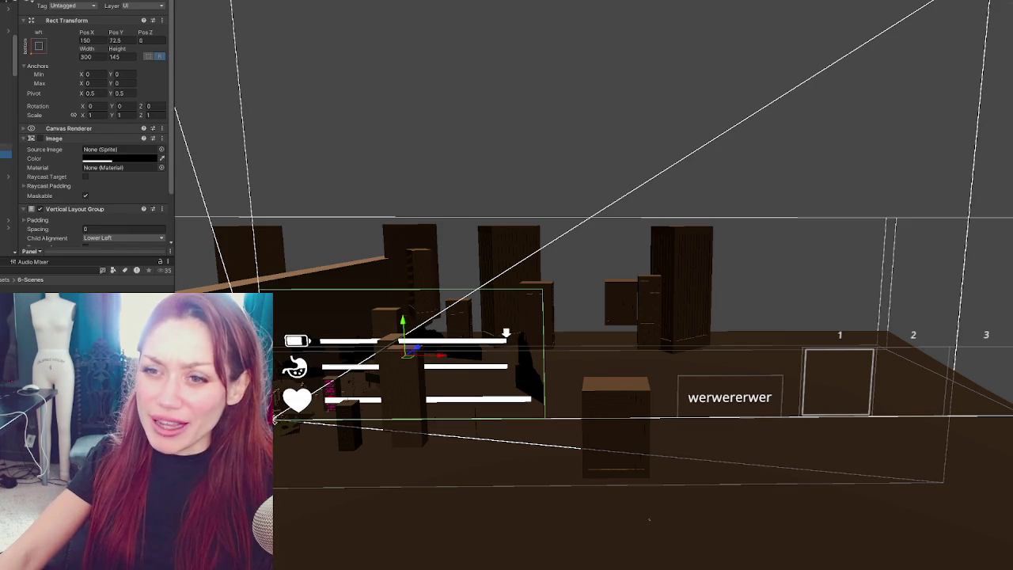
Check the battery bar's position, size and parent layout, then frame it in the Scene view.
{"action": "left_click", "coordinate": [5, 140]}
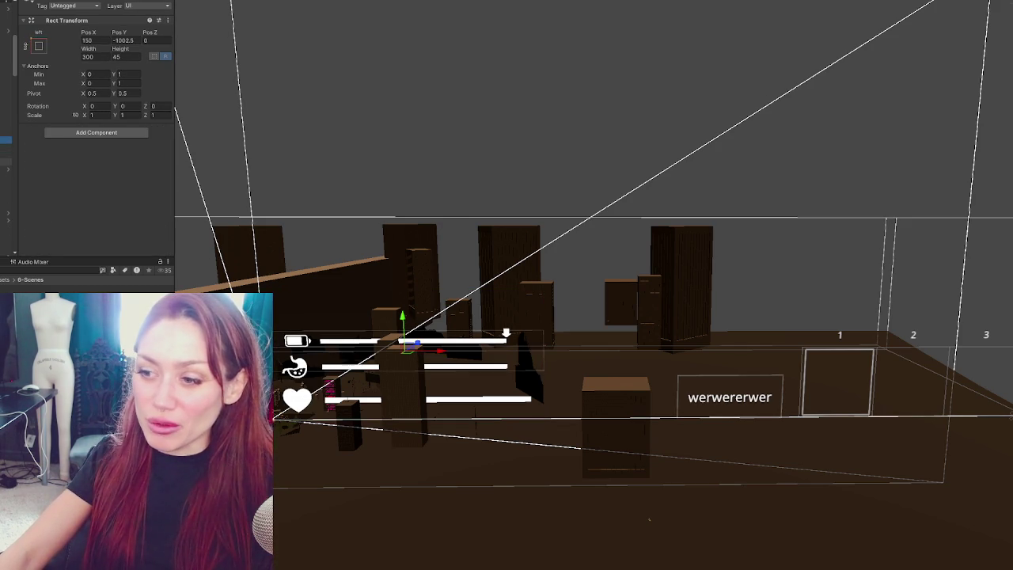
{"action": "left_click", "coordinate": [6, 162]}
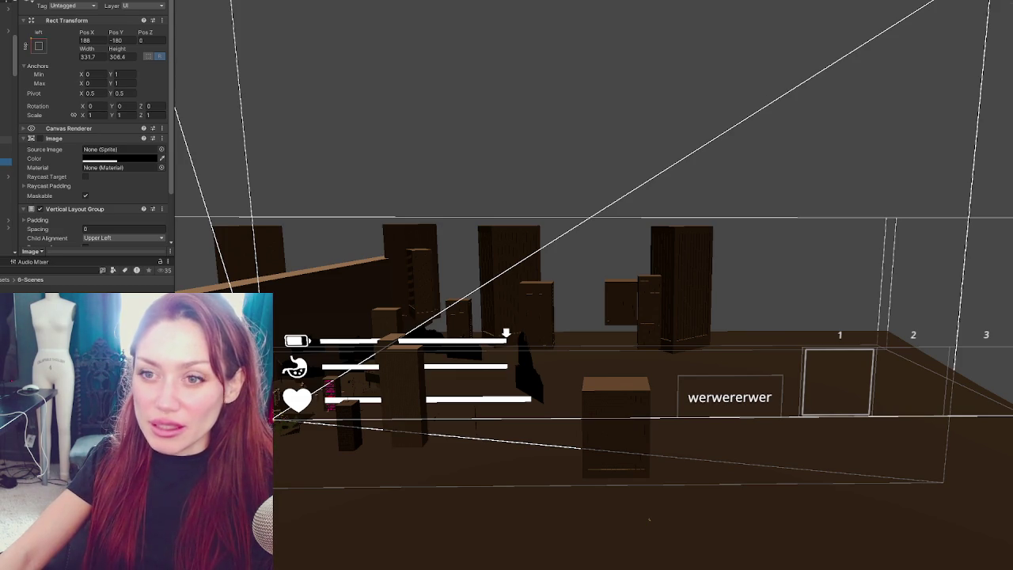
{"action": "left_click", "coordinate": [5, 139]}
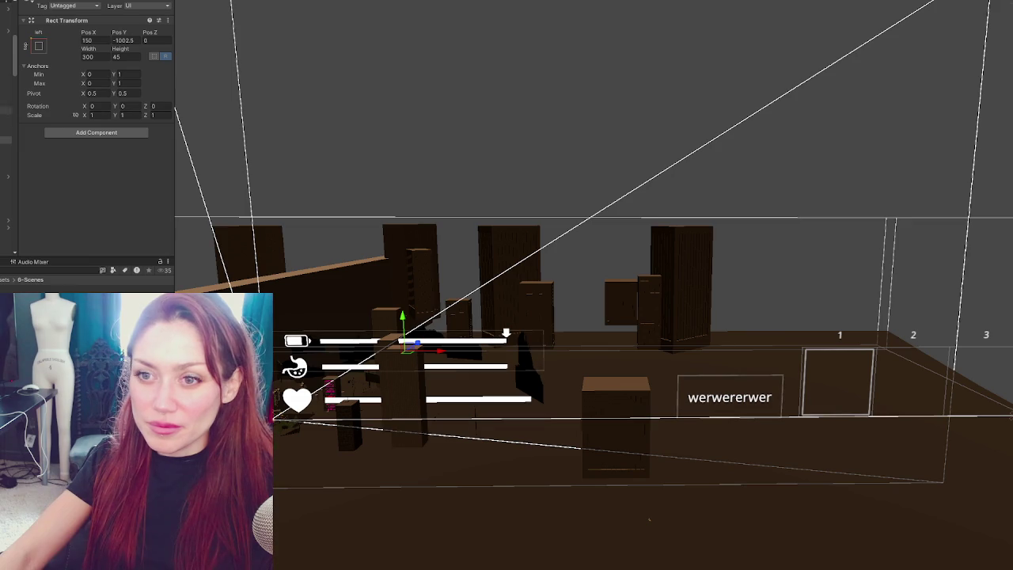
{"action": "left_click", "coordinate": [5, 139]}
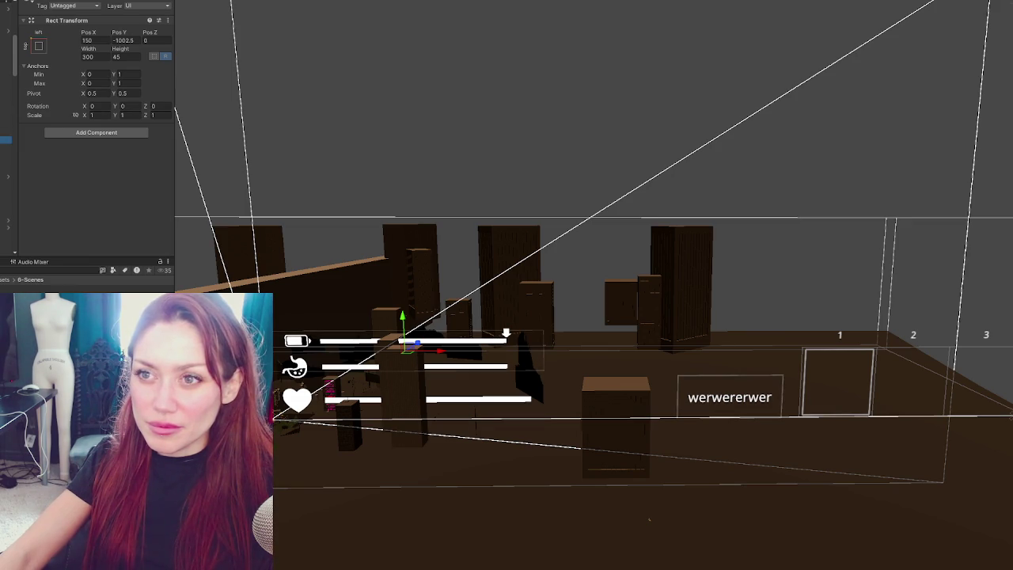
{"action": "left_click", "coordinate": [46, 2]}
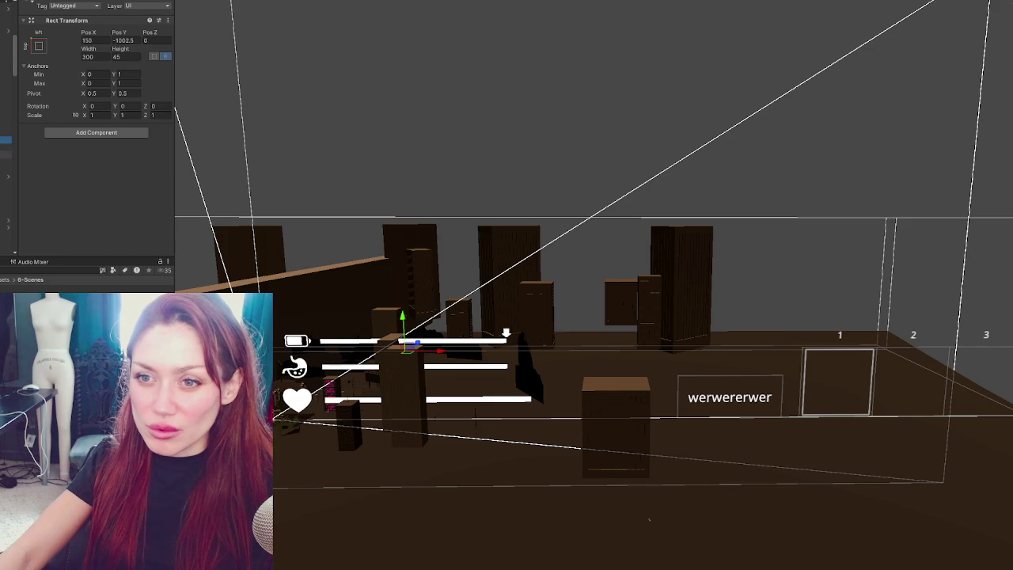
{"action": "left_click", "coordinate": [4, 168]}
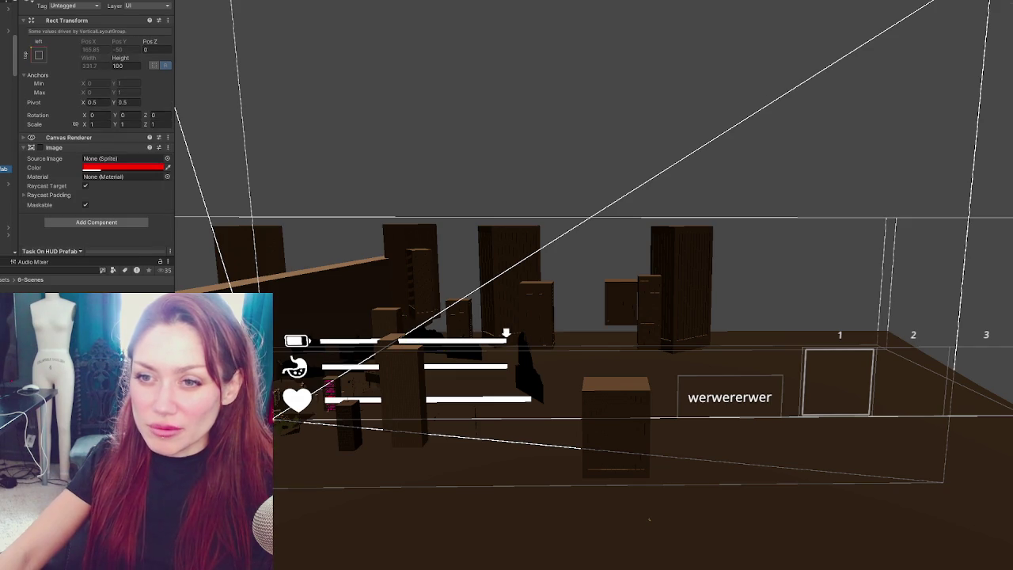
{"action": "left_click", "coordinate": [4, 147]}
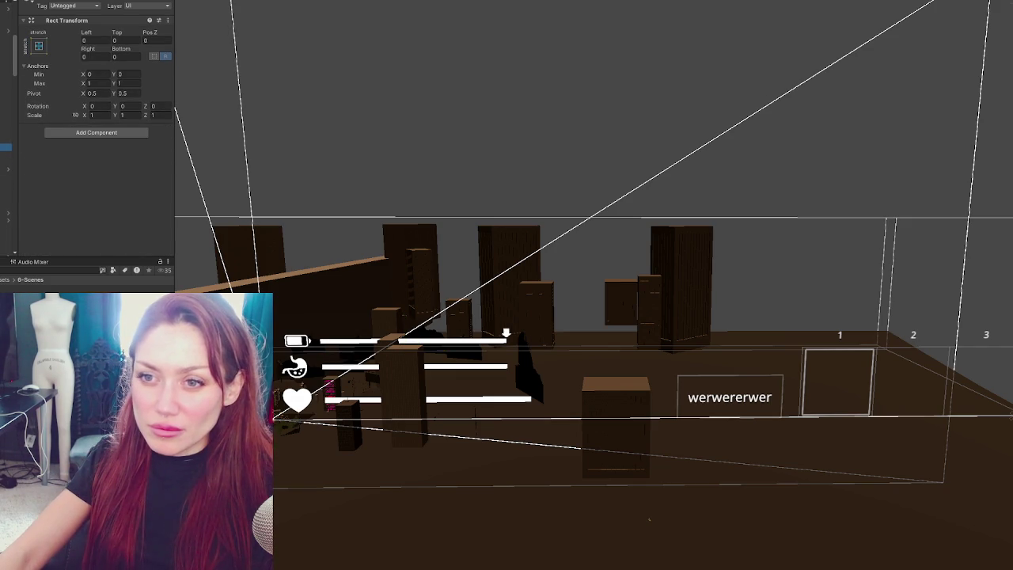
{"action": "left_click", "coordinate": [4, 139]}
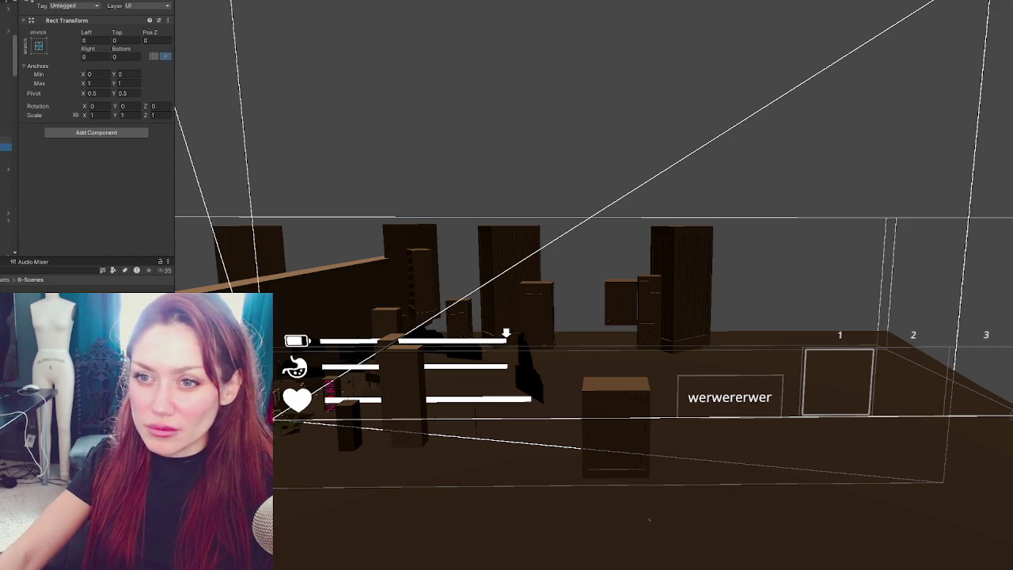
{"action": "key", "text": "f"}
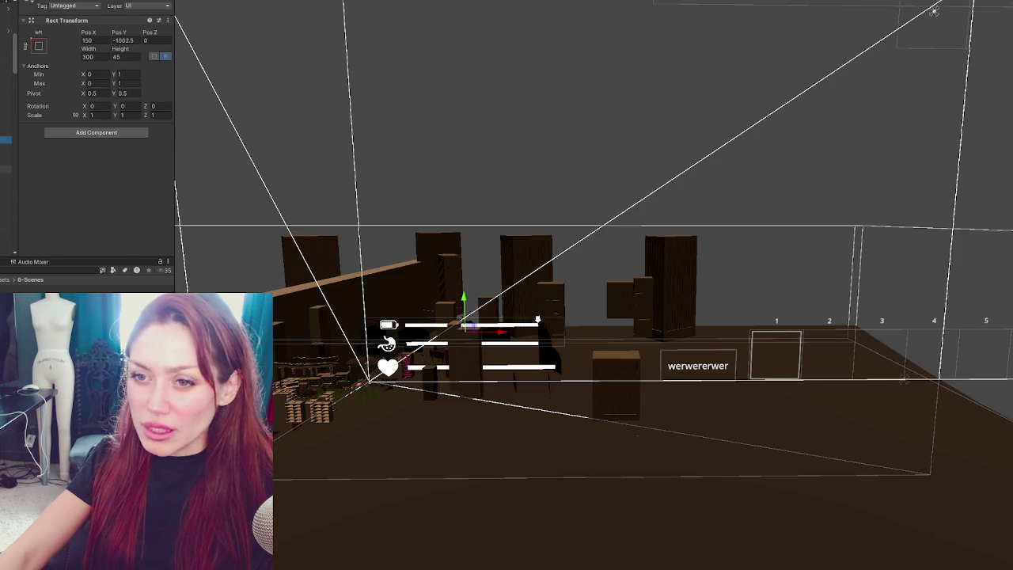
{"action": "left_click", "coordinate": [4, 227]}
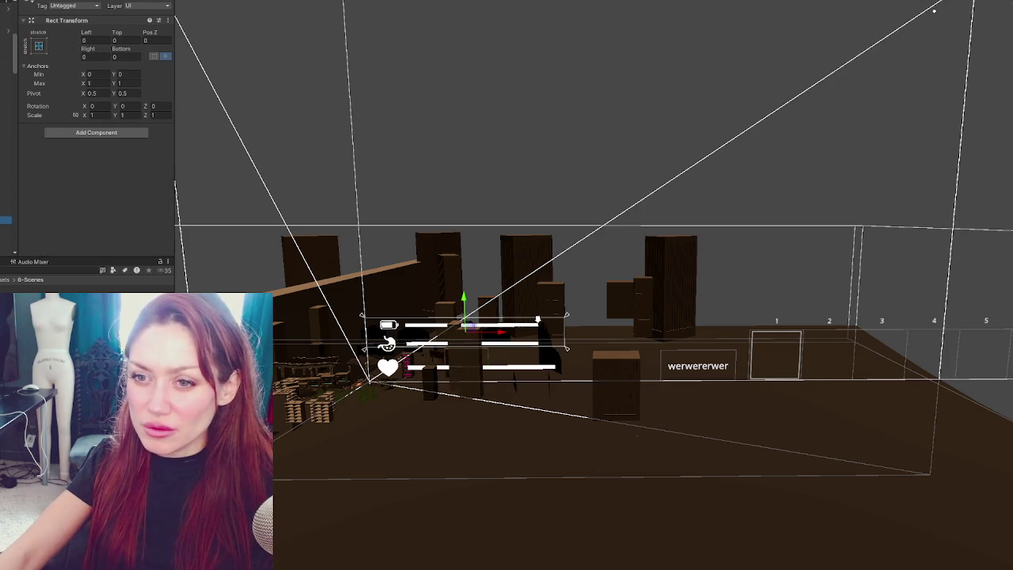
Duplicate the SpeedArrow image with Ctrl+D to create SpeedArrow (1).
{"action": "left_click", "coordinate": [4, 145]}
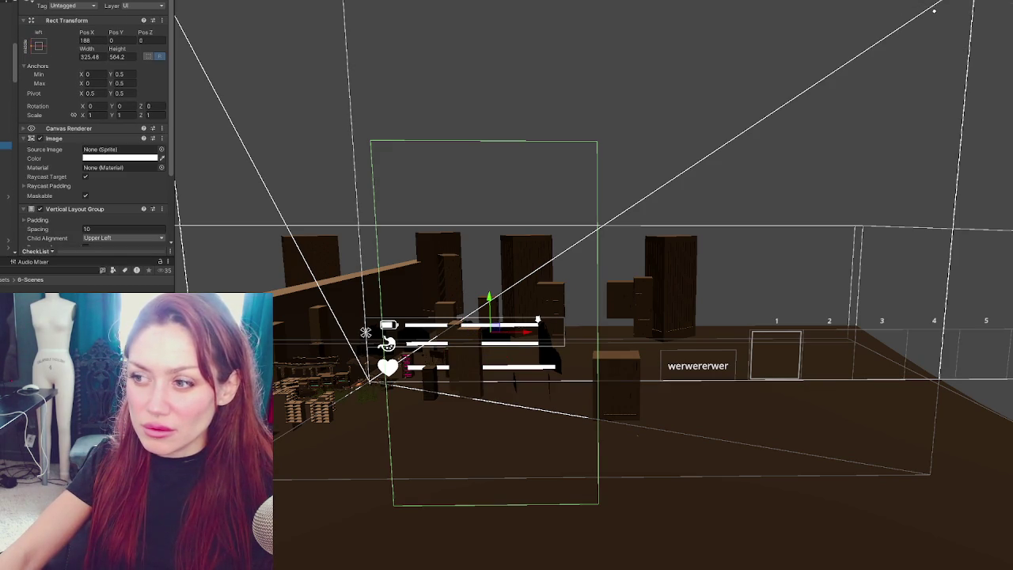
{"action": "left_click", "coordinate": [4, 160]}
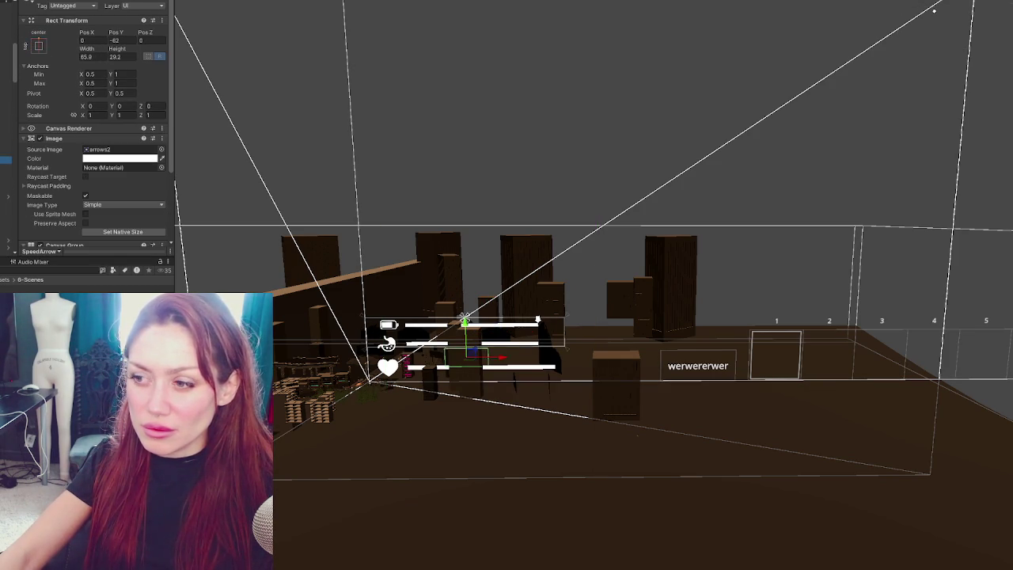
{"action": "key", "text": "ctrl+d"}
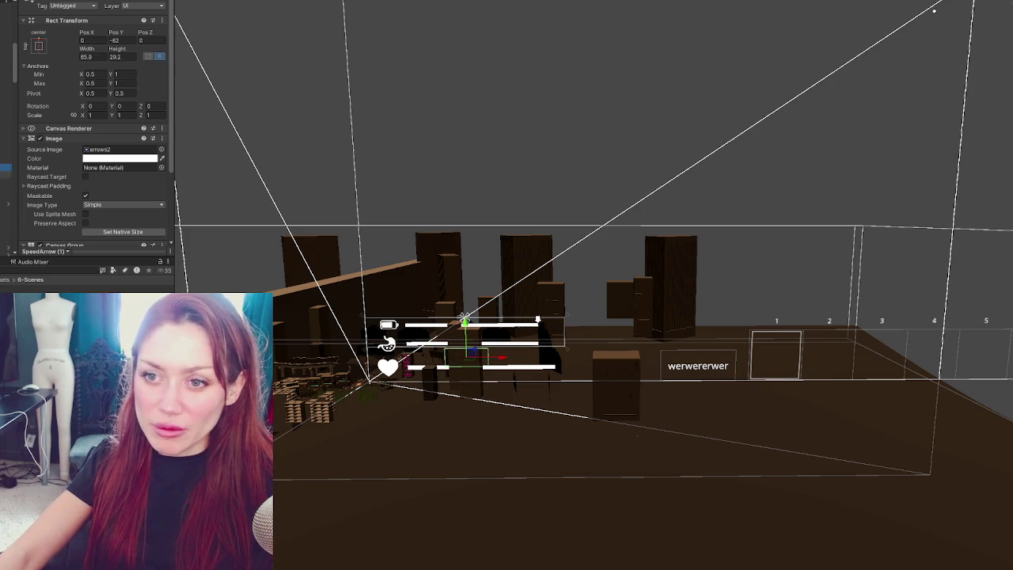
Reselect the battery bar object and expand its children in the Hierarchy.
{"action": "left_click", "coordinate": [5, 57]}
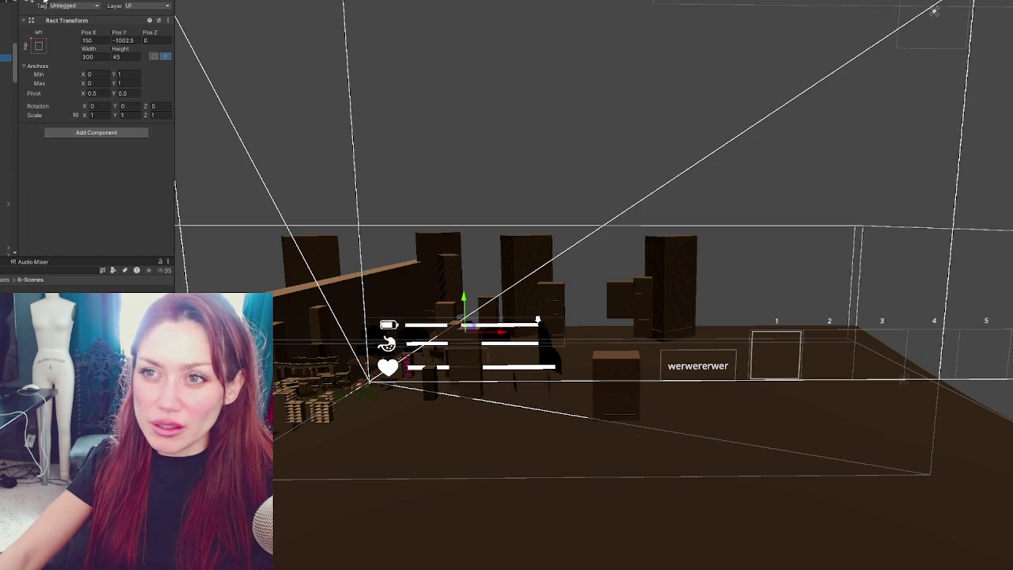
{"action": "key", "text": "Right"}
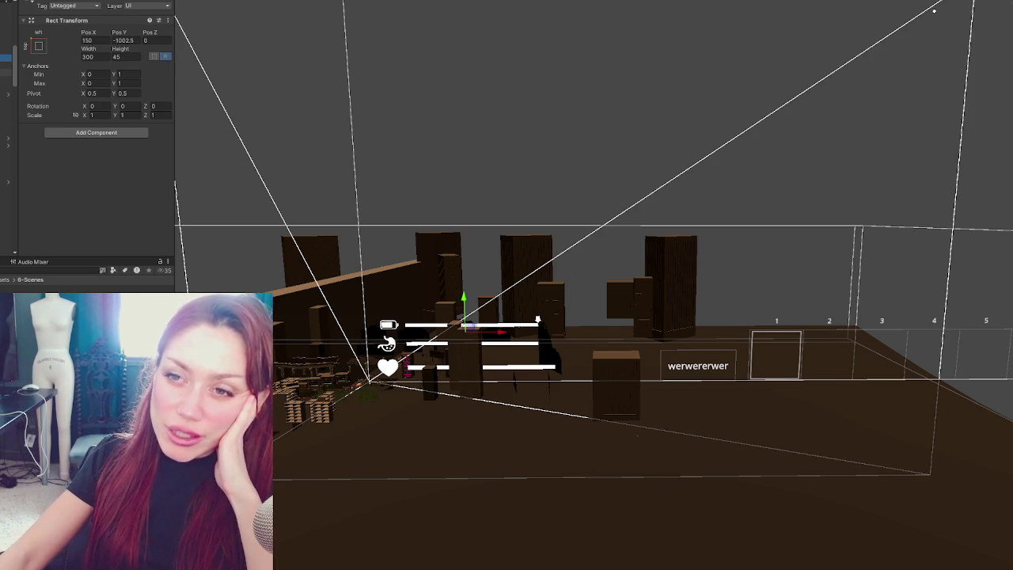
{"action": "scroll", "coordinate": [8, 118], "scroll_direction": "up", "scroll_amount": 3}
{"action": "scroll", "coordinate": [6, 119], "scroll_direction": "down", "scroll_amount": 3}
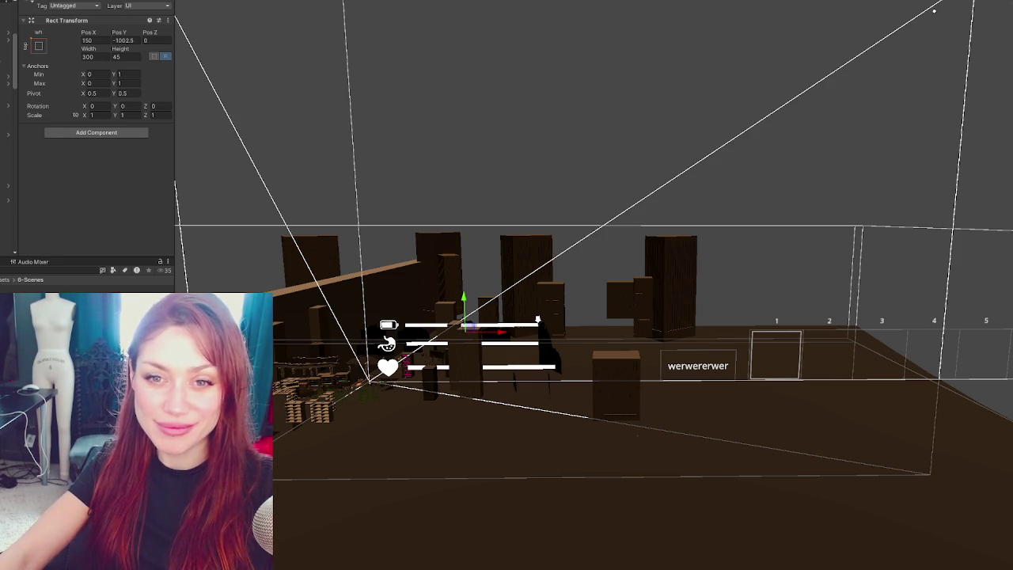
Select a project asset so the Inspector shows its properties.
{"action": "left_click", "coordinate": [79, 300]}
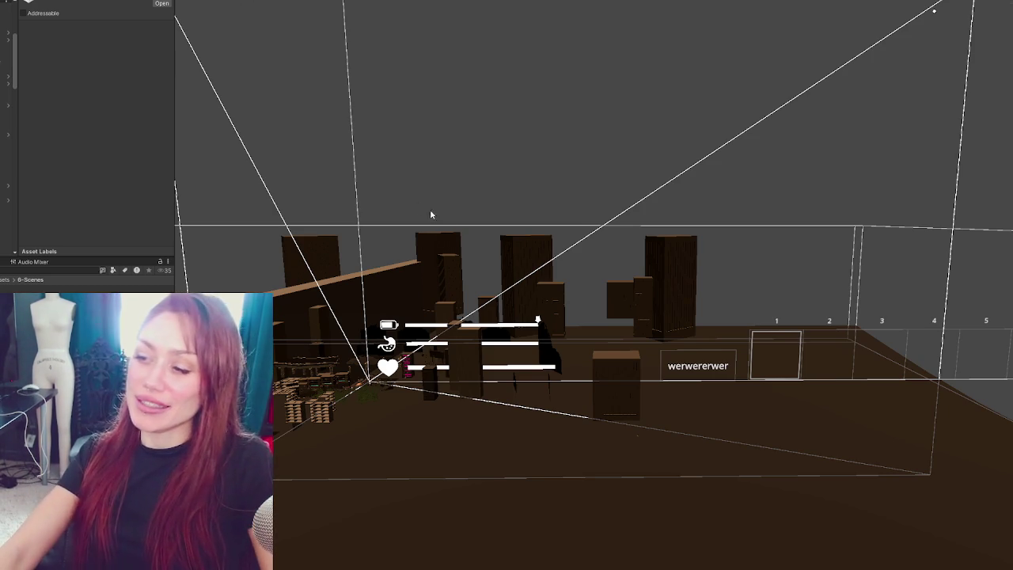
Zoom the Scene view in and out toward the city before playtesting.
{"action": "scroll", "coordinate": [473, 295], "scroll_direction": "up", "scroll_amount": 2}
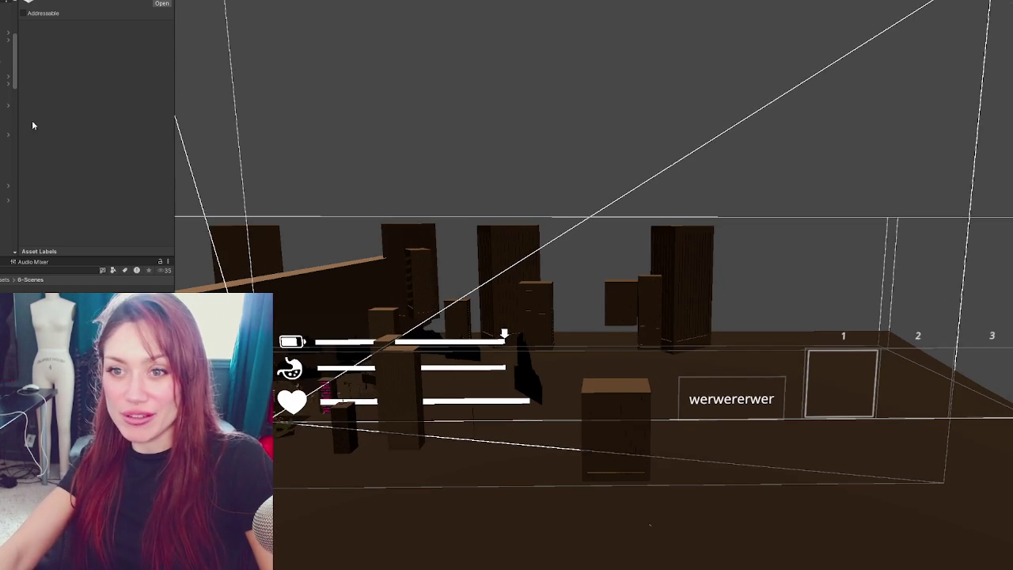
{"action": "scroll", "coordinate": [33, 125], "scroll_direction": "down", "scroll_amount": 5}
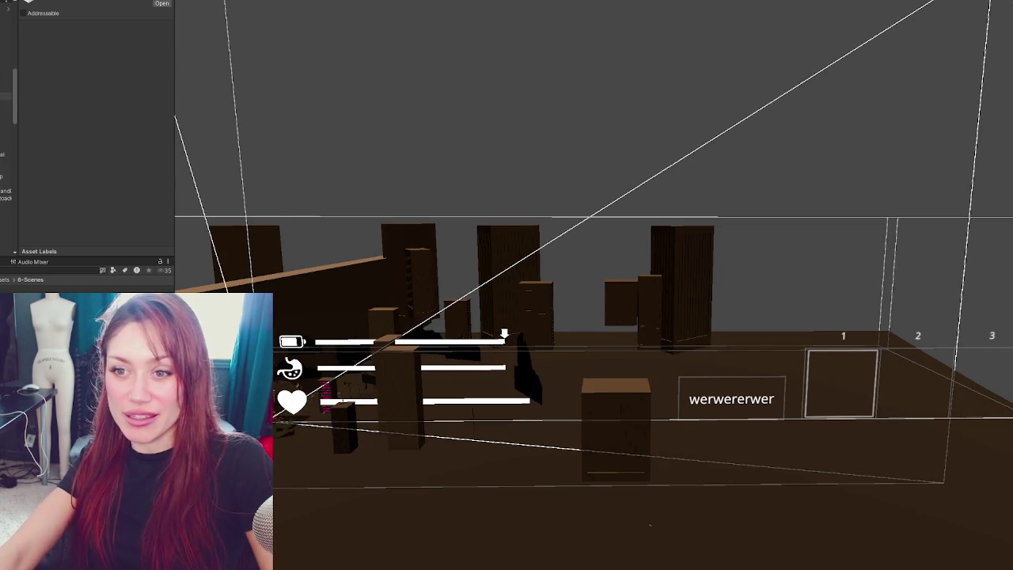
{"action": "scroll", "coordinate": [34, 125], "scroll_direction": "up", "scroll_amount": 6}
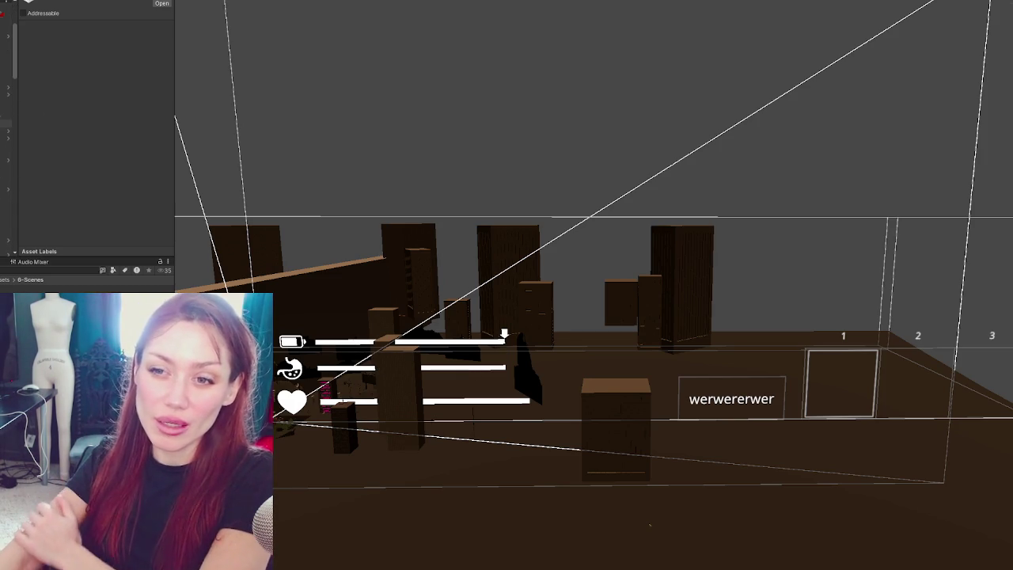
{"action": "scroll", "coordinate": [8, 135], "scroll_direction": "down", "scroll_amount": 3}
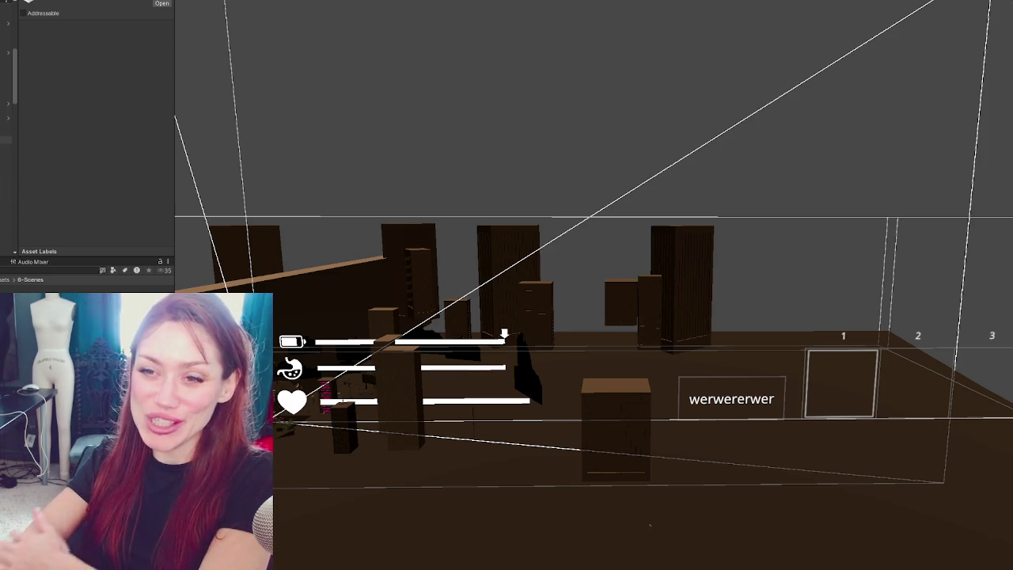
{"action": "scroll", "coordinate": [8, 135], "scroll_direction": "up", "scroll_amount": 4}
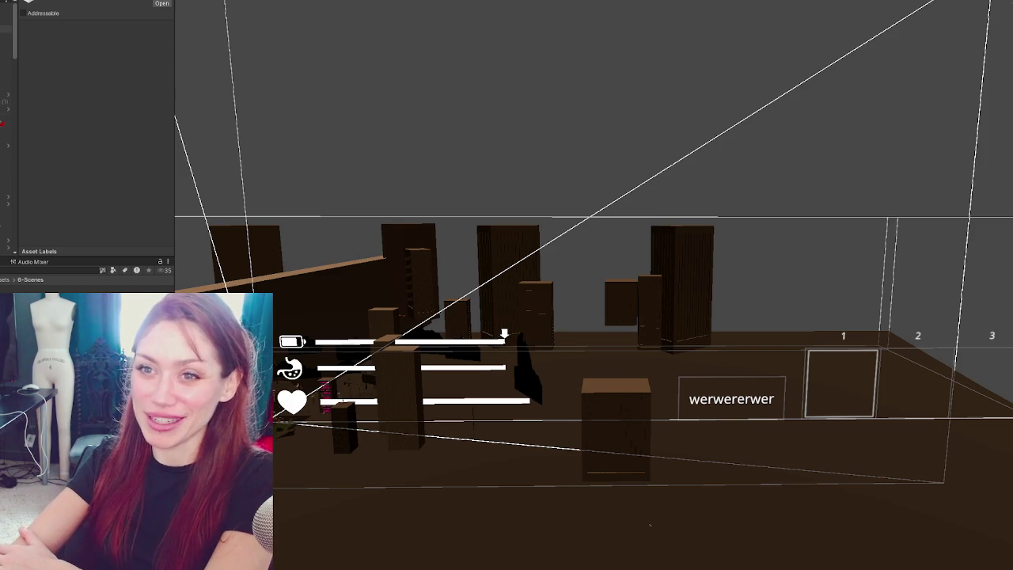
{"action": "scroll", "coordinate": [8, 135], "scroll_direction": "down", "scroll_amount": 3}
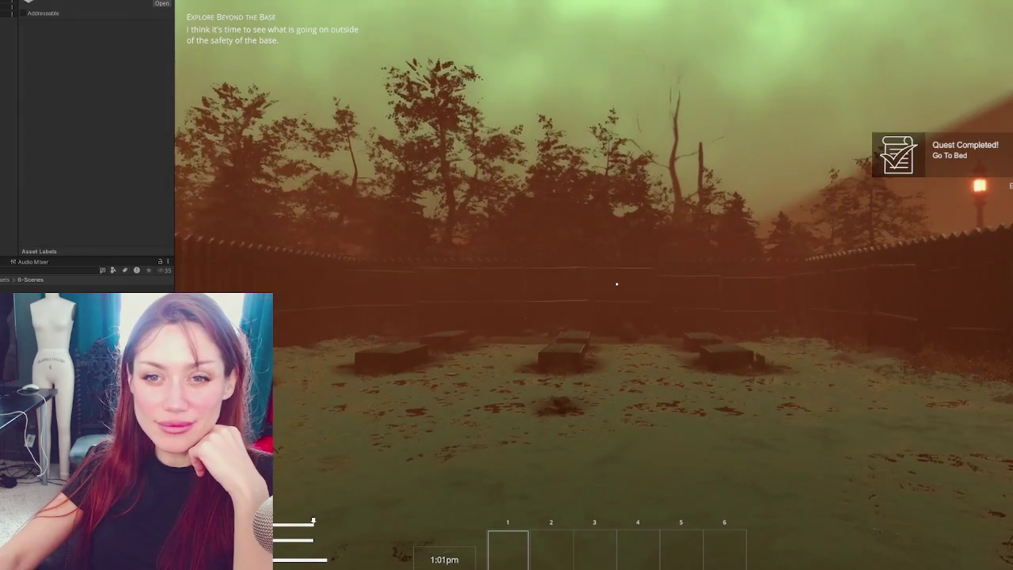
Pace back and forth at the fence gate, then sprint across the stone slabs toward the stumps.
{"action": "mouse_move", "coordinate": [616, 284]}
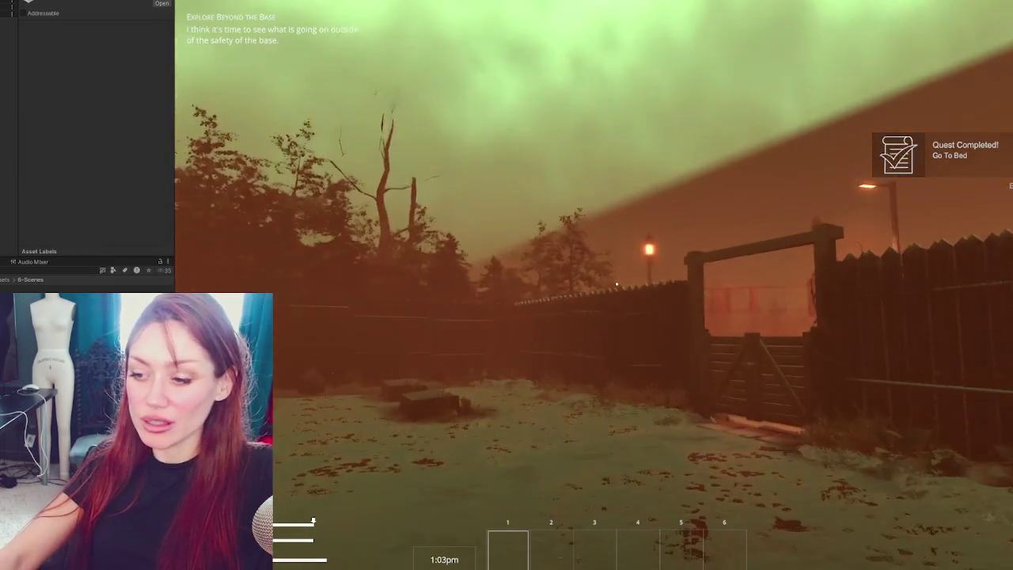
{"action": "key", "text": "s"}
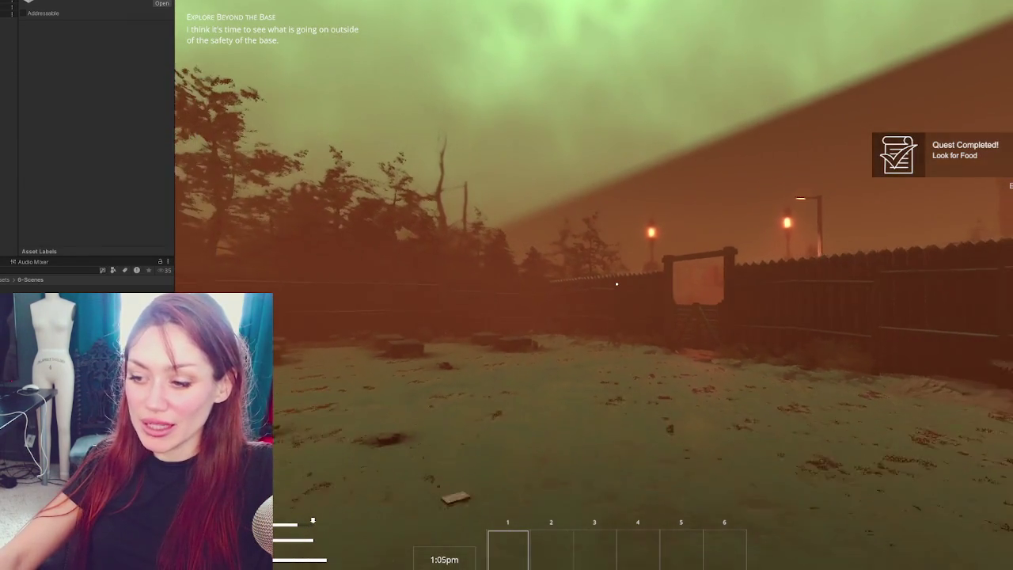
{"action": "key", "text": "s"}
{"action": "key", "text": "w"}
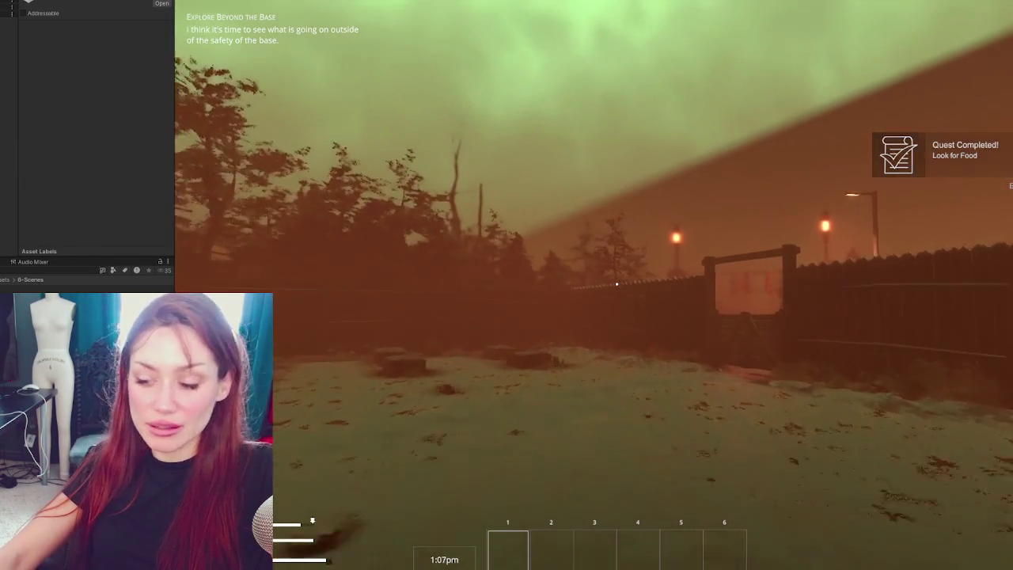
{"action": "key", "text": "w"}
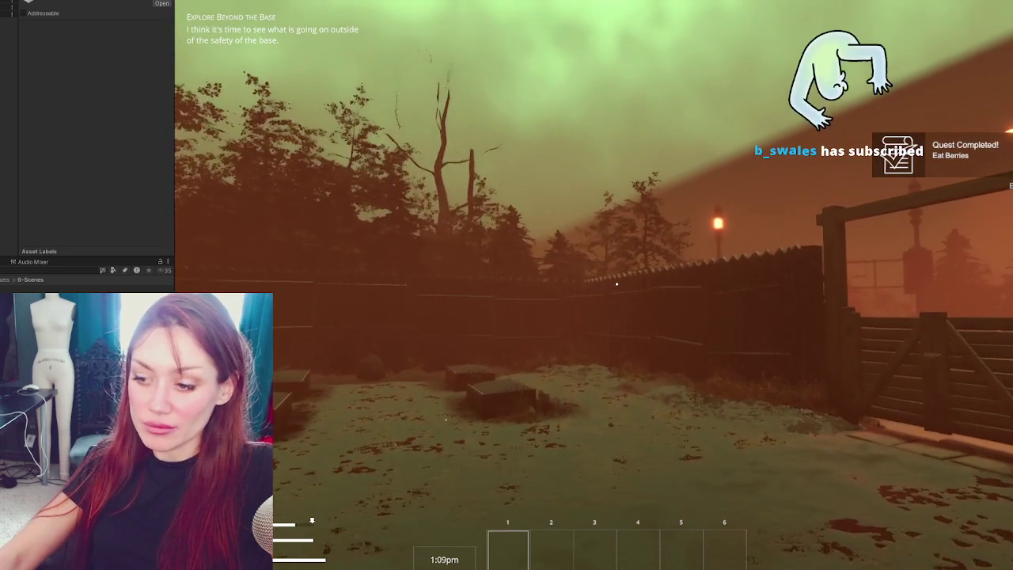
{"action": "key", "text": "s"}
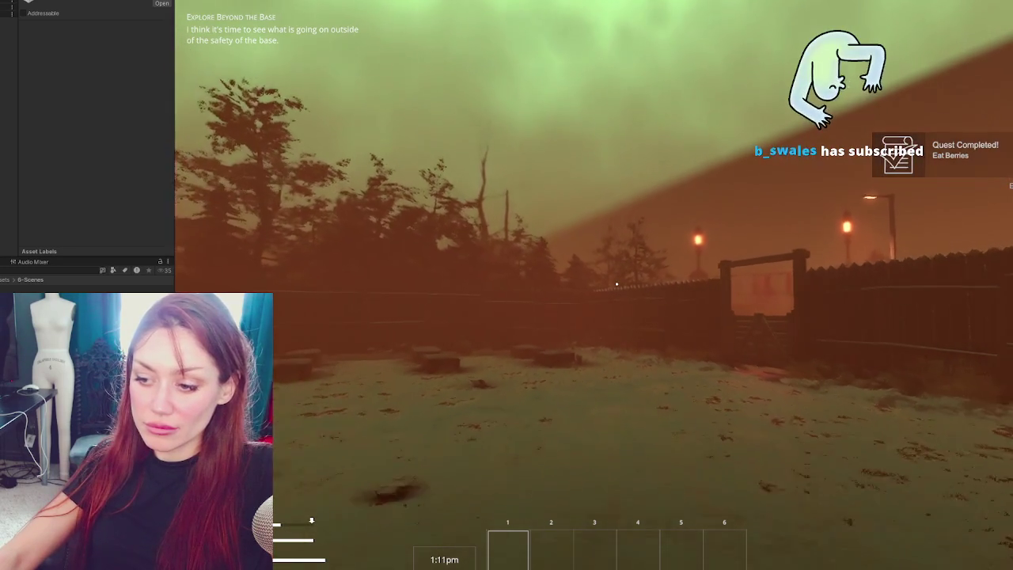
{"action": "key", "text": "w"}
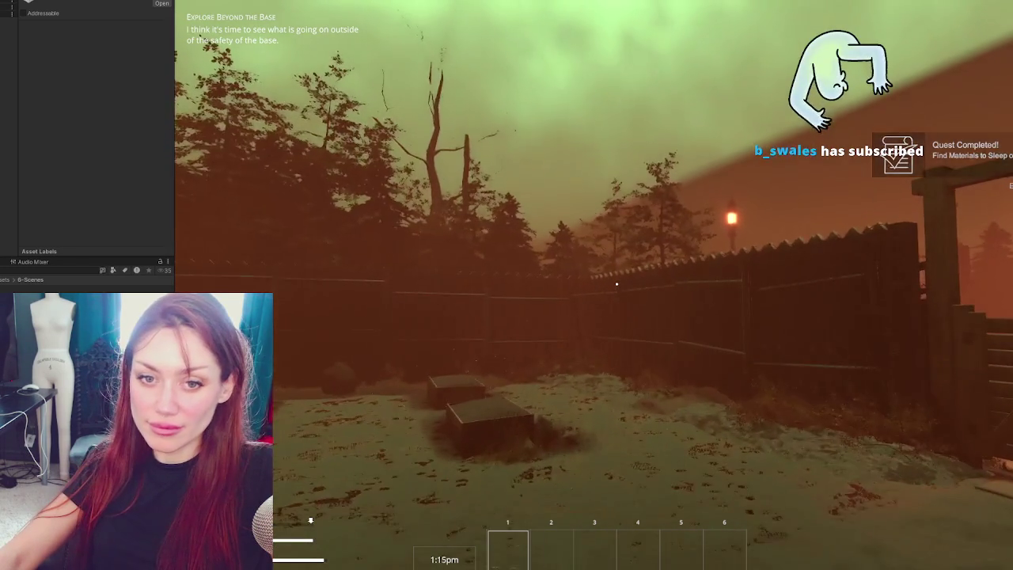
{"action": "key", "text": "s"}
{"action": "key", "text": "s"}
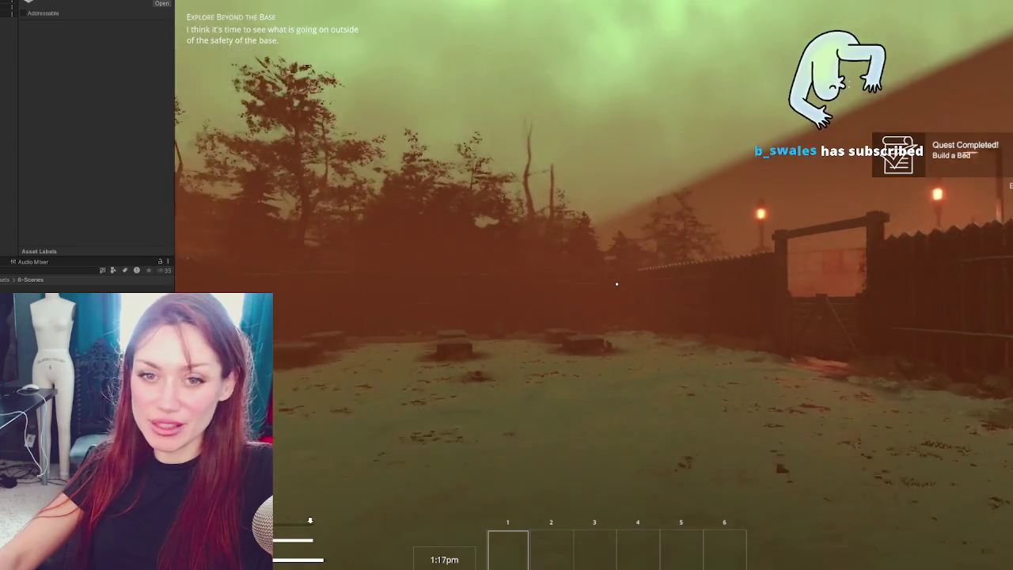
{"action": "key", "text": "w"}
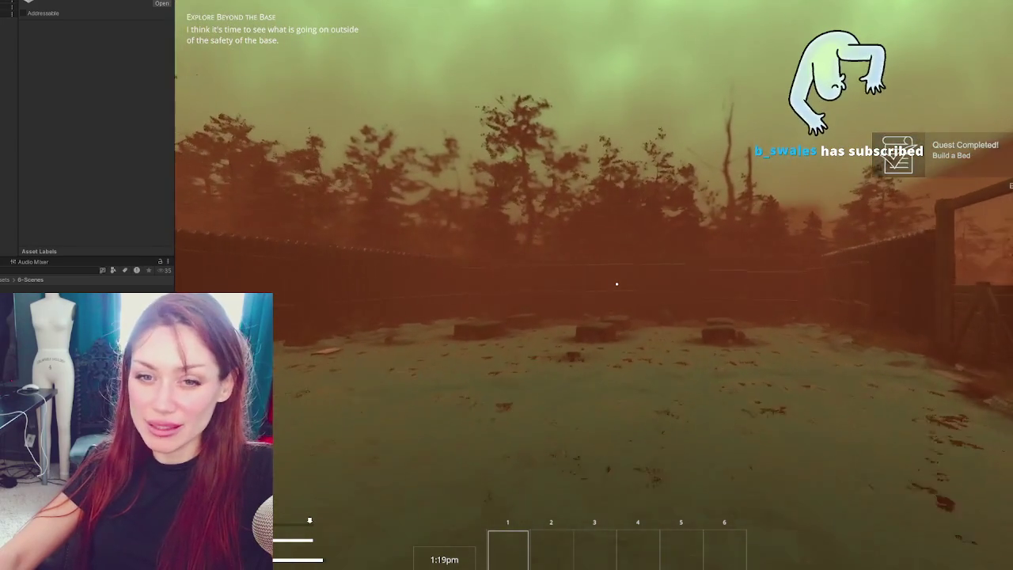
{"action": "key", "text": "shift+w"}
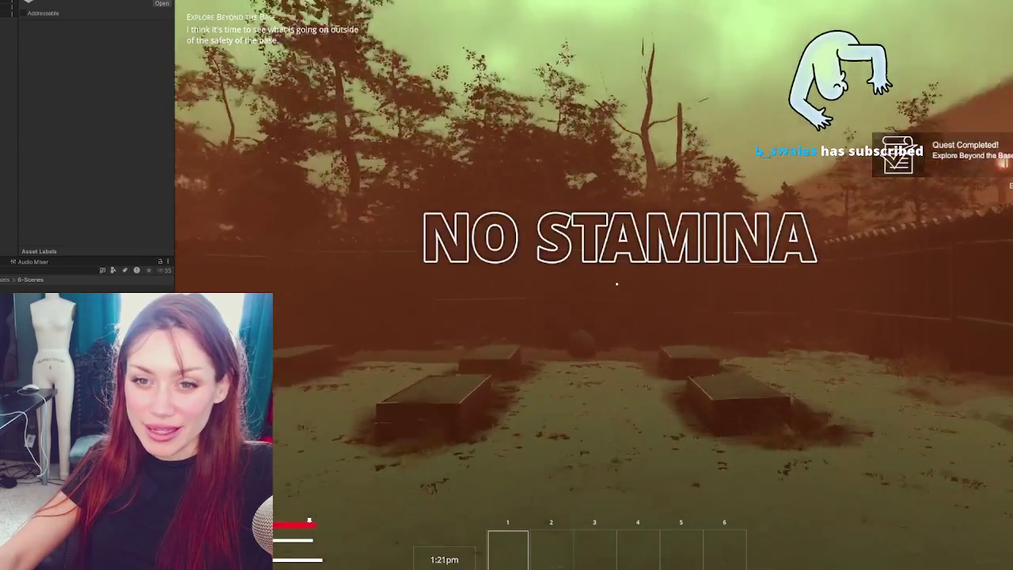
Drop the held plank, walk past the slabs and pick up the Floors Stone booklet.
{"action": "key", "text": "s"}
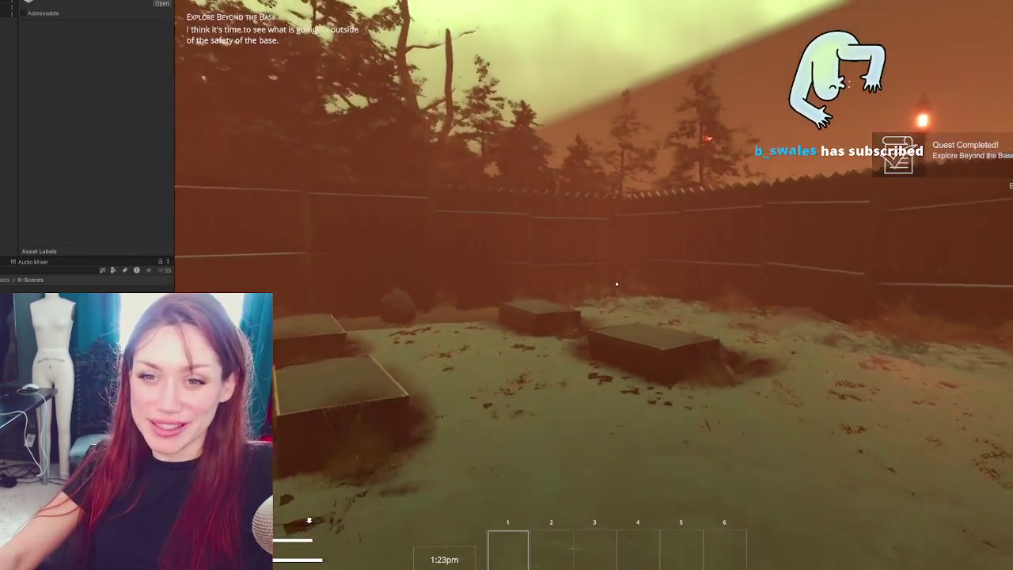
{"action": "key", "text": "q"}
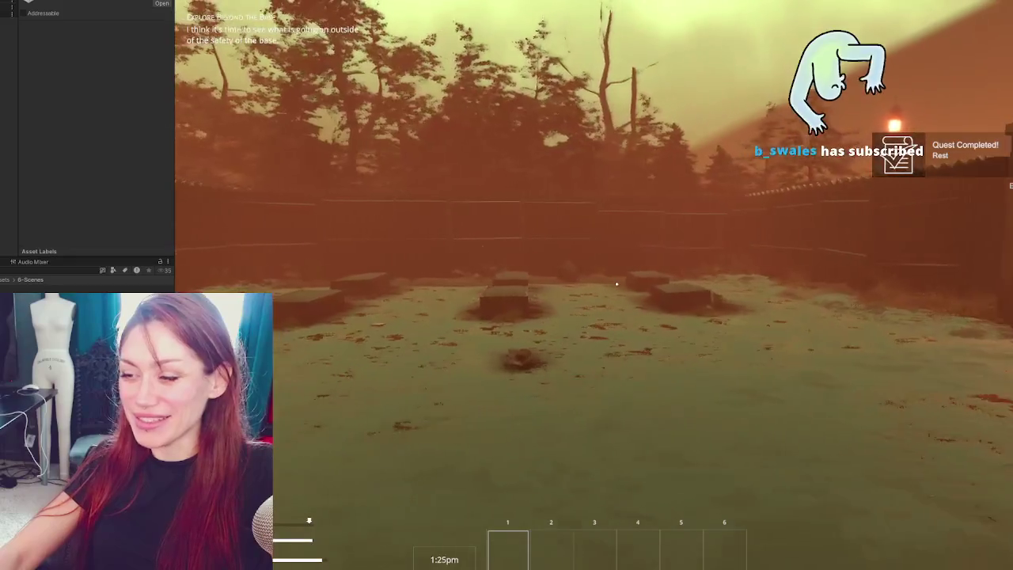
{"action": "key", "text": "w"}
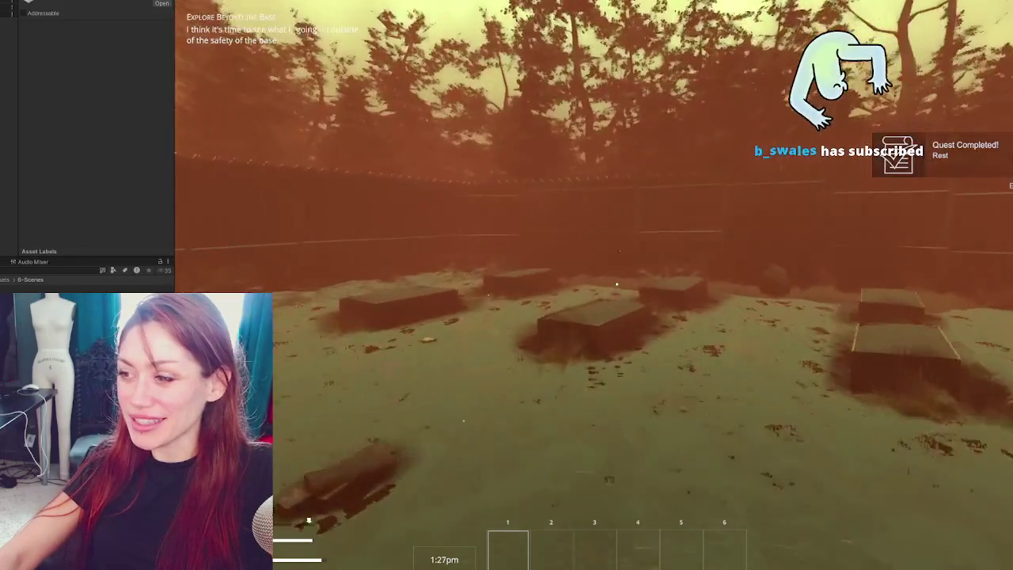
{"action": "key", "text": "w"}
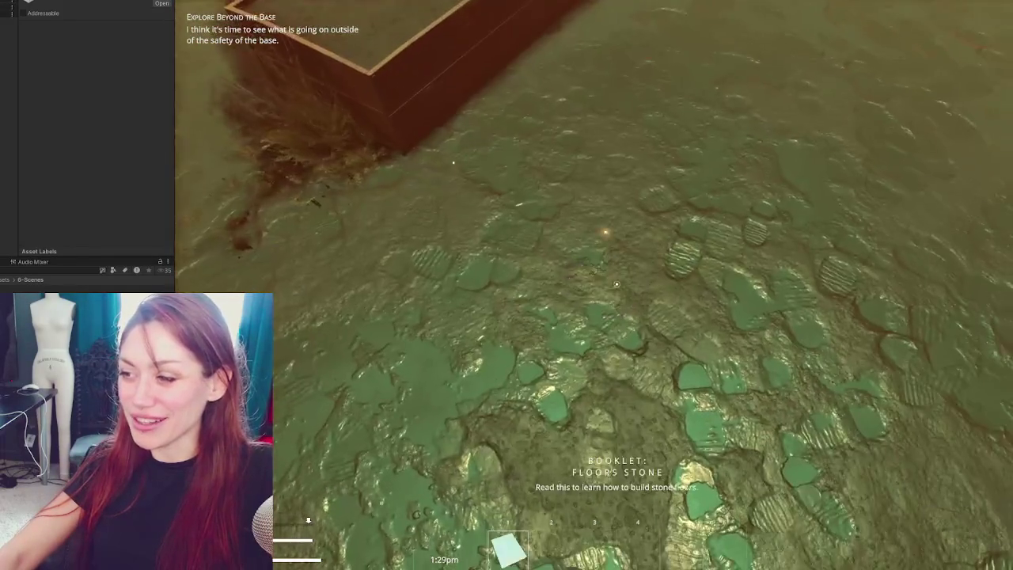
{"action": "key", "text": "e"}
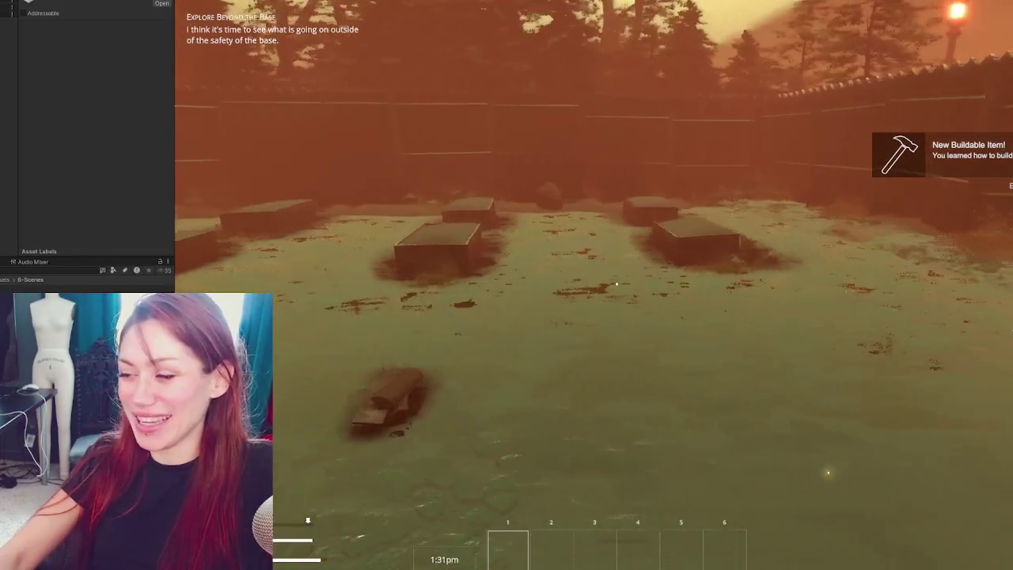
Back away across the yard and walk toward the gate again.
{"action": "key", "text": "s"}
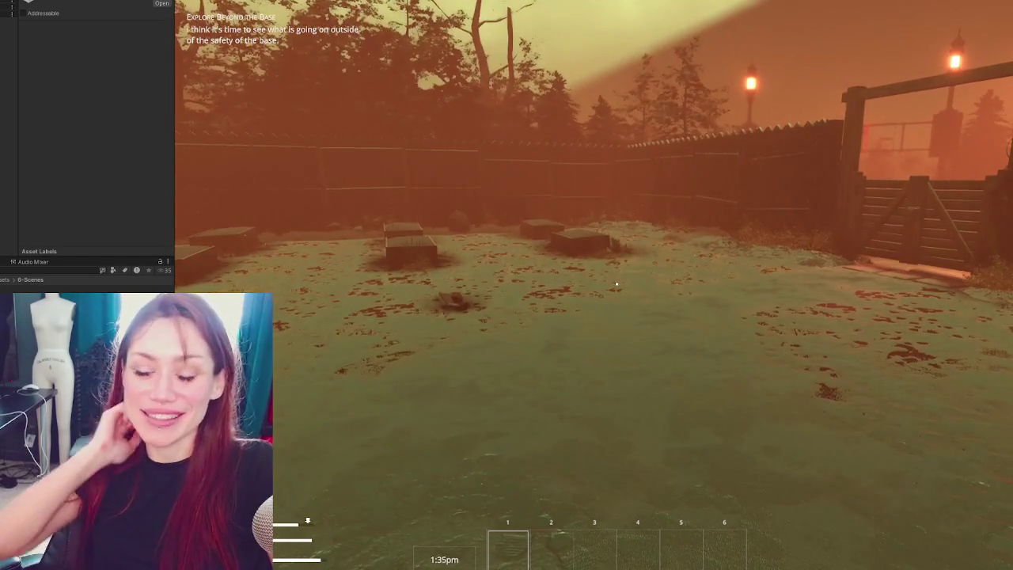
{"action": "key", "text": "s"}
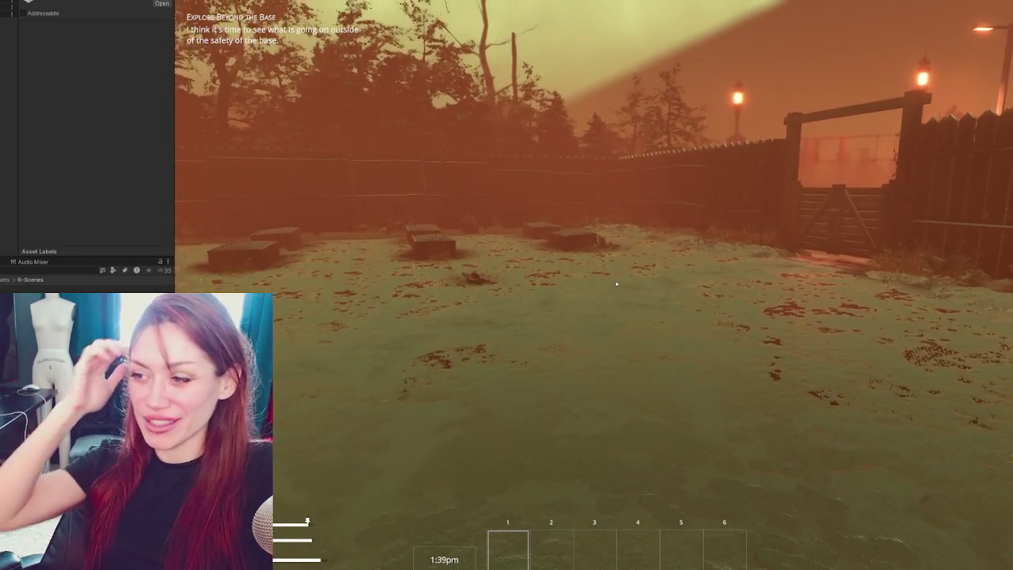
{"action": "key", "text": "w"}
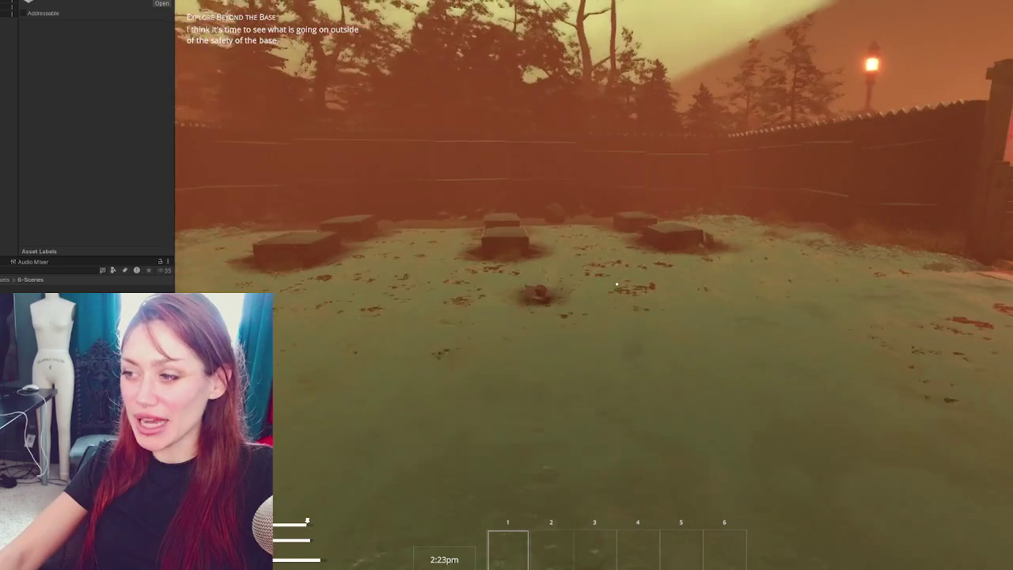
Open the pause menu on its Stats page with Sleep, Nutrition and Life bars.
{"action": "key", "text": "Escape"}
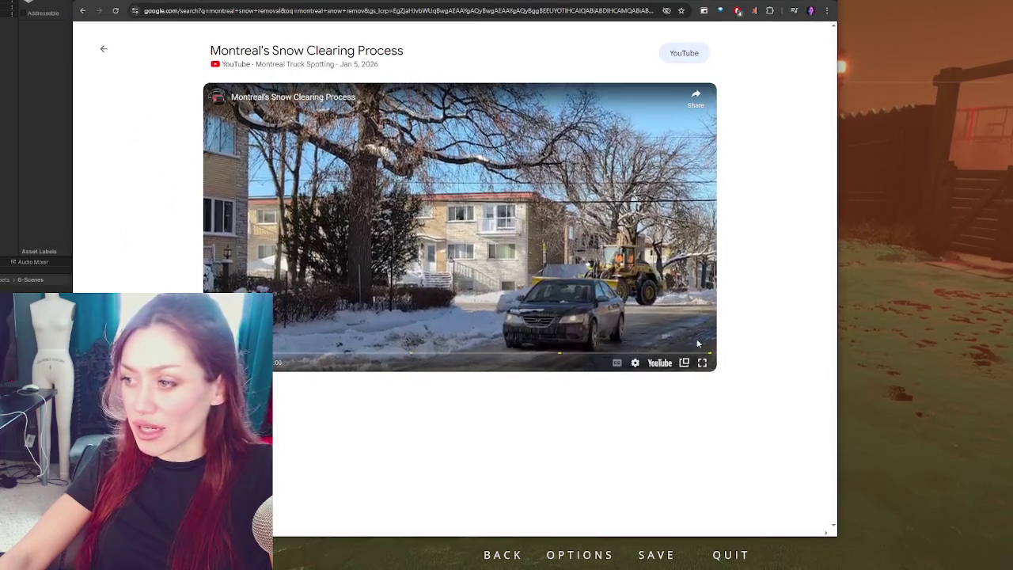
Play the Montreal's Snow Clearing Process video in full screen.
{"action": "left_click", "coordinate": [701, 361]}
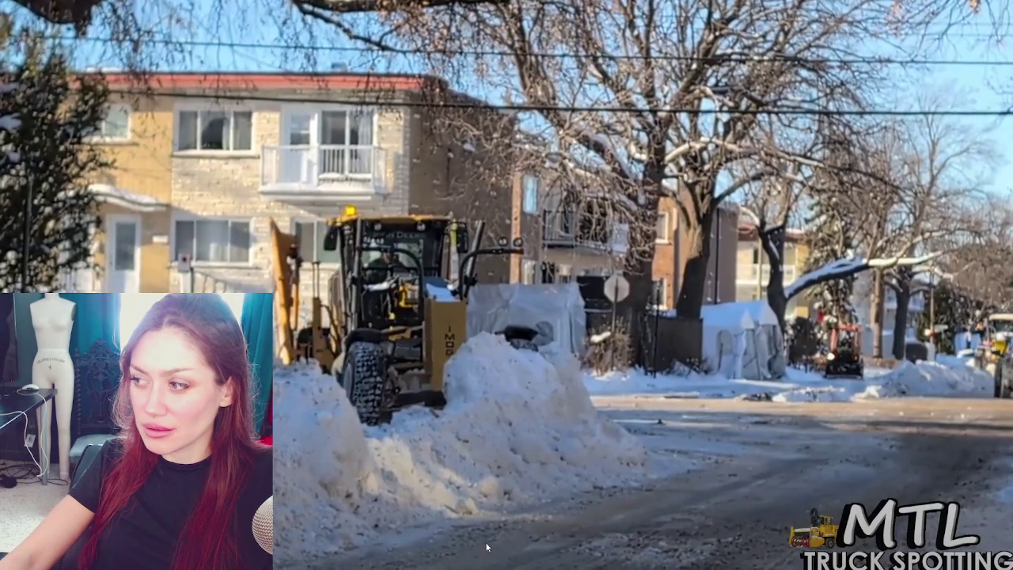
Drag along the seek bar to preview a later moment of the video.
{"action": "left_click_drag", "start_coordinate": [487, 547], "coordinate": [455, 554]}
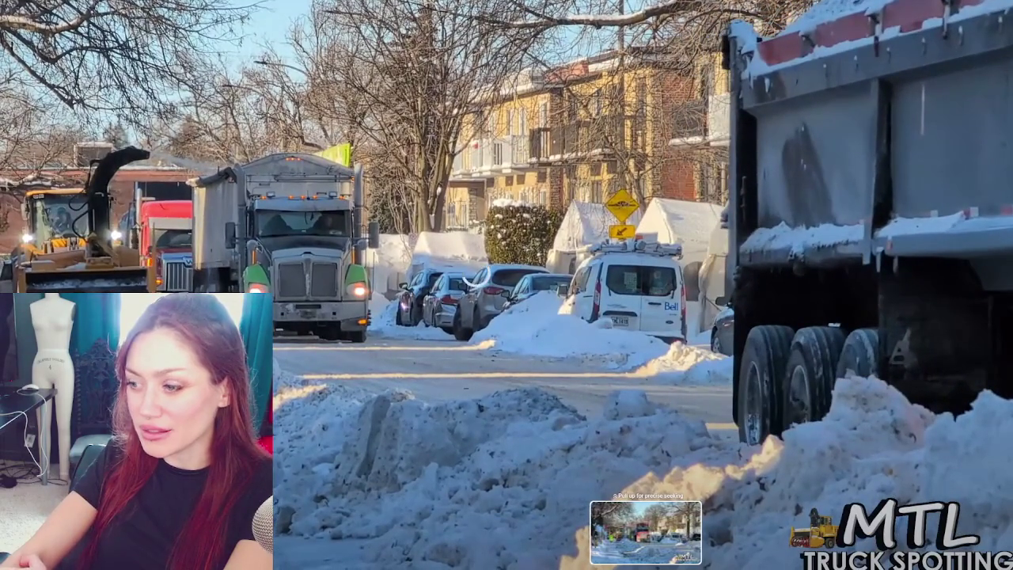
Jump the video to the previewed shot of the snowblower loading trucks.
{"action": "left_click", "coordinate": [645, 564]}
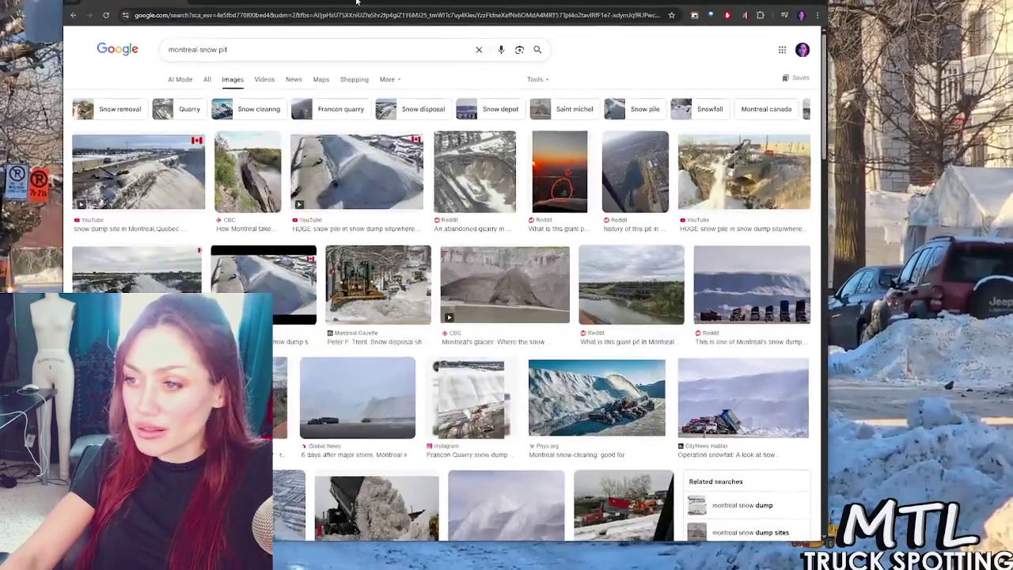
Preview several montreal snow pit results and open the YouTube snow dump image in a new tab.
{"action": "left_click", "coordinate": [167, 186]}
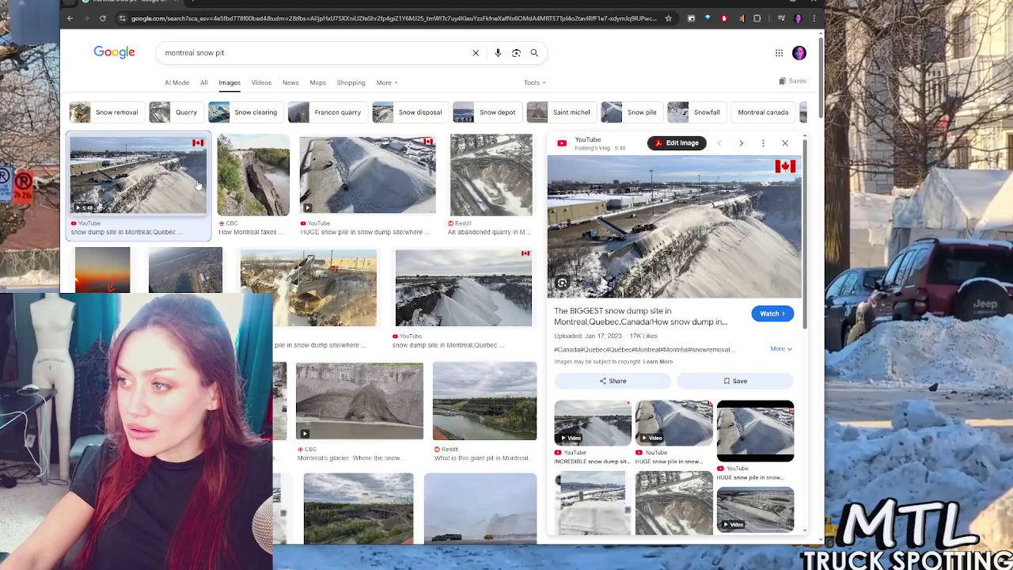
{"action": "left_click", "coordinate": [326, 181]}
{"action": "left_click", "coordinate": [468, 177]}
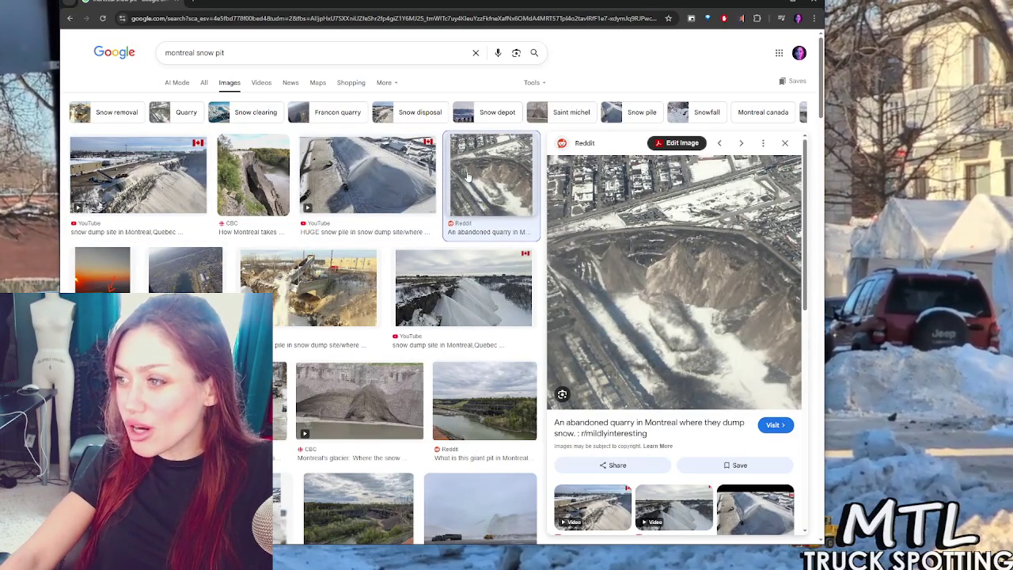
{"action": "left_click", "coordinate": [443, 278]}
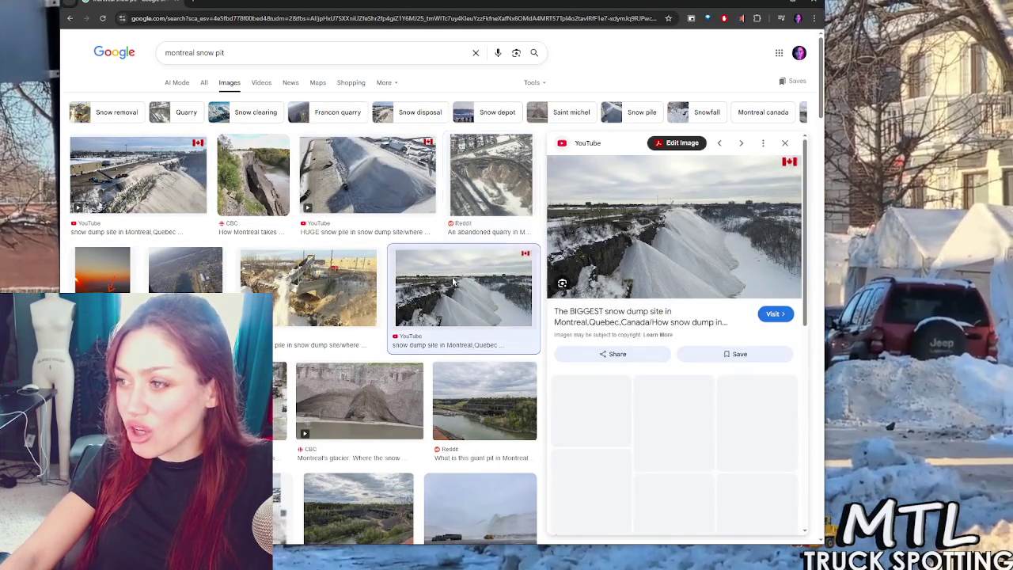
{"action": "right_click", "coordinate": [660, 235]}
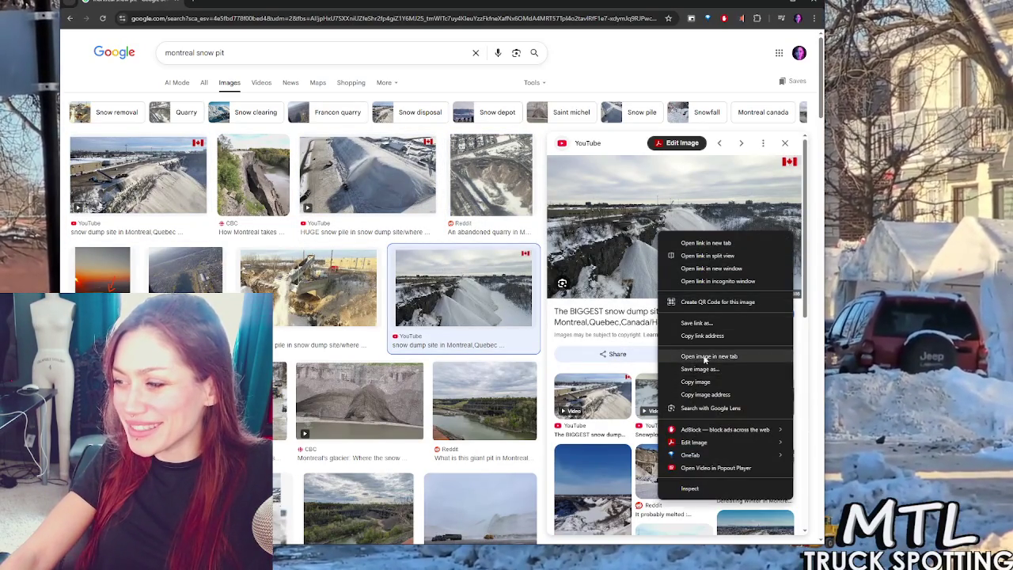
{"action": "left_click", "coordinate": [704, 357]}
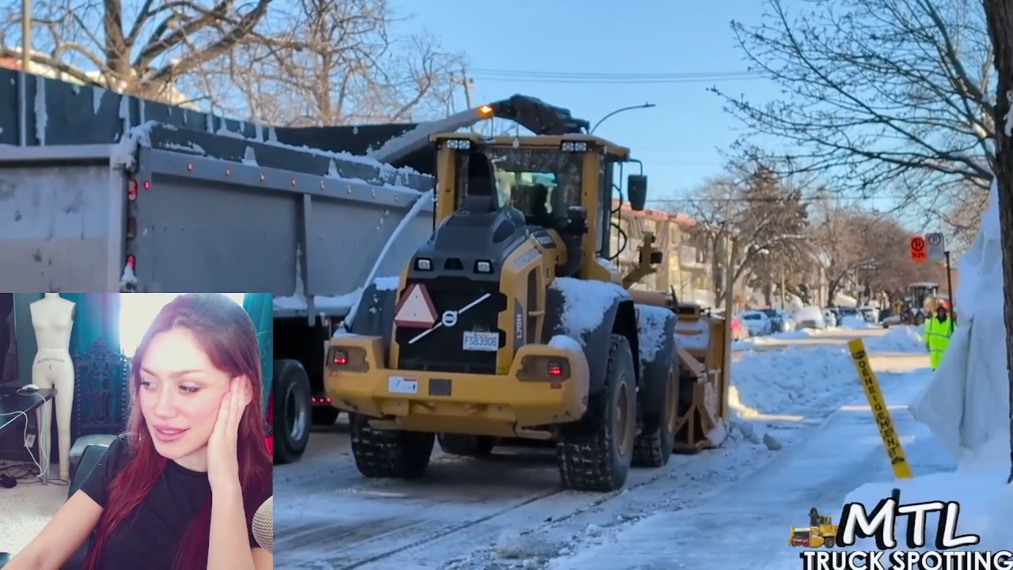
Exit fullscreen on the snow-loader video after watching it.
{"action": "key", "text": "Escape"}
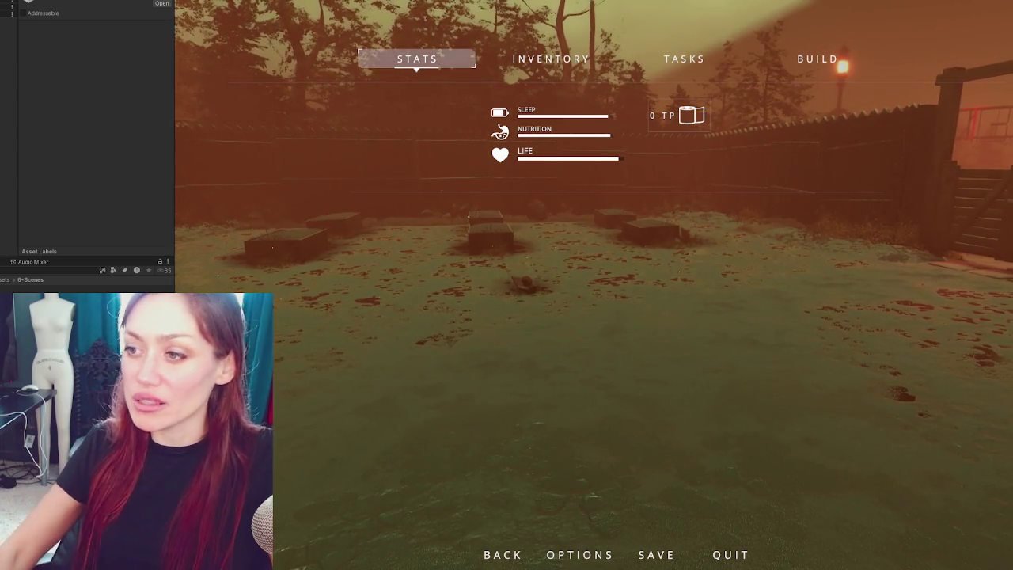
Widen the Game view and close the pause menu to resume the playtest.
{"action": "left_click_drag", "start_coordinate": [114, 209], "coordinate": [117, 209]}
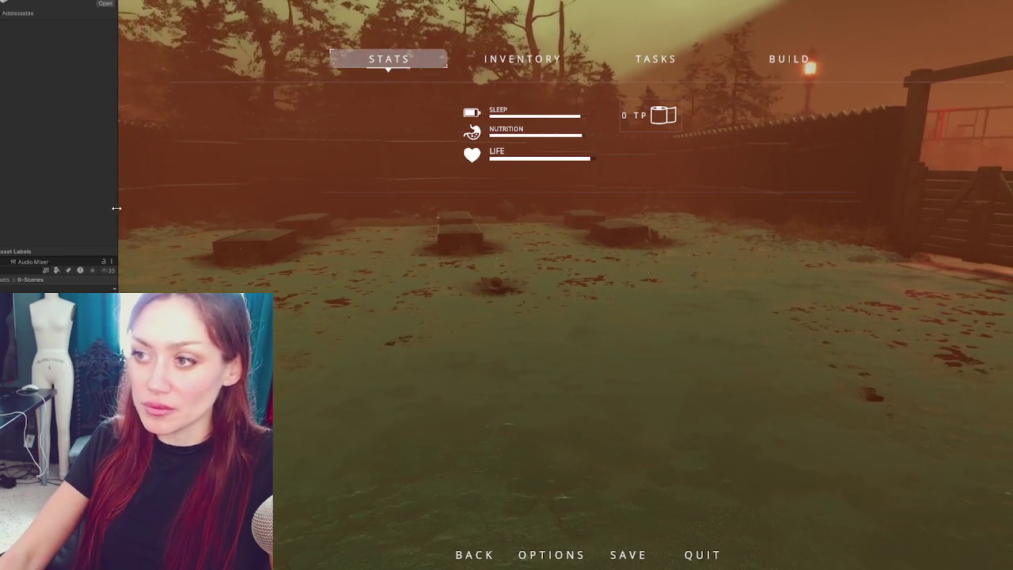
{"action": "key", "text": "Escape"}
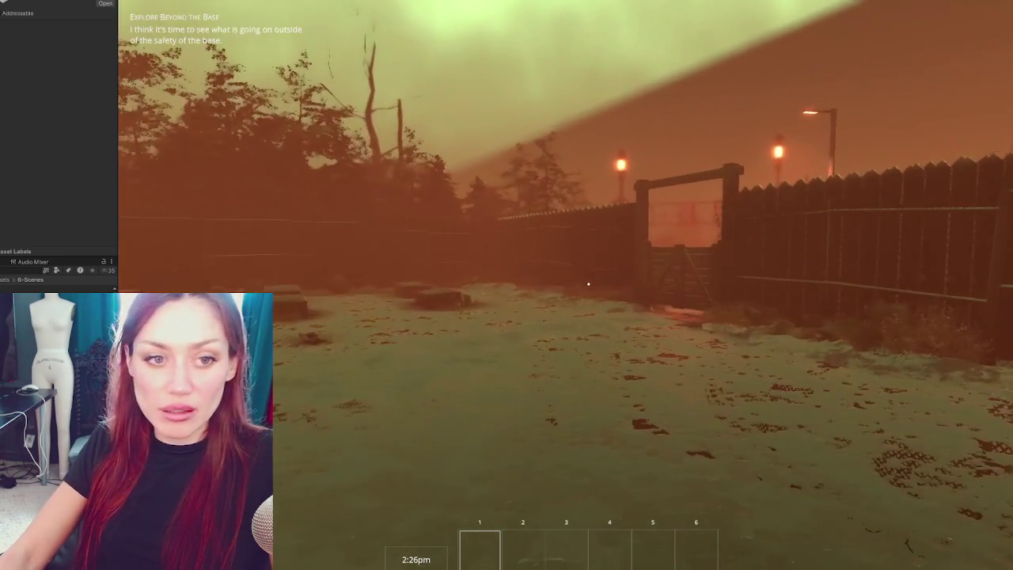
Pause, narrow the Game view by widening the Inspector, and resume play.
{"action": "key", "text": "Escape"}
{"action": "left_click_drag", "start_coordinate": [116, 115], "coordinate": [265, 115]}
{"action": "key", "text": "Escape"}
Walk around the yard past the benches and water pump, then pause on the Stats page.
{"action": "key", "text": "w"}
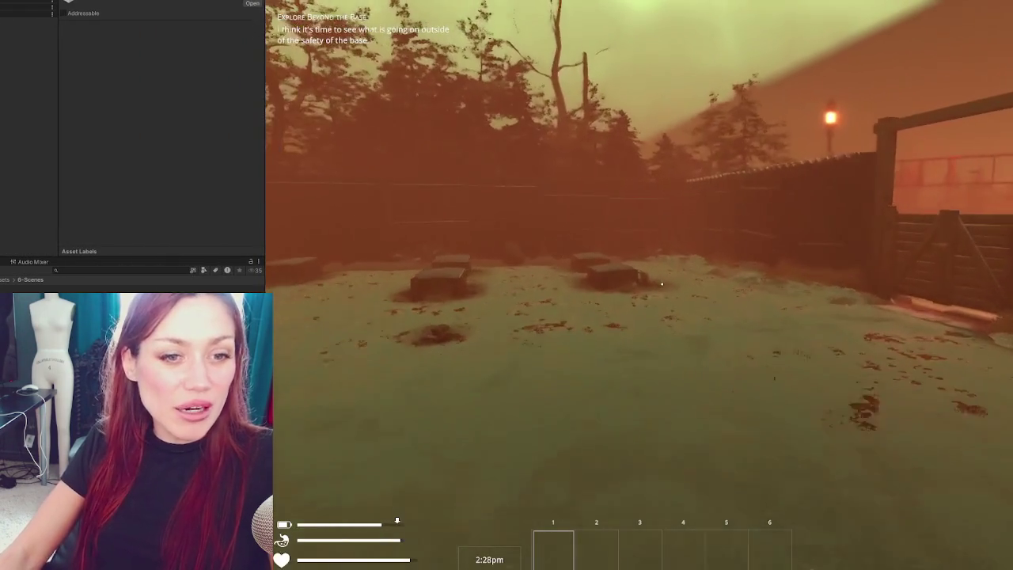
{"action": "key", "text": "w"}
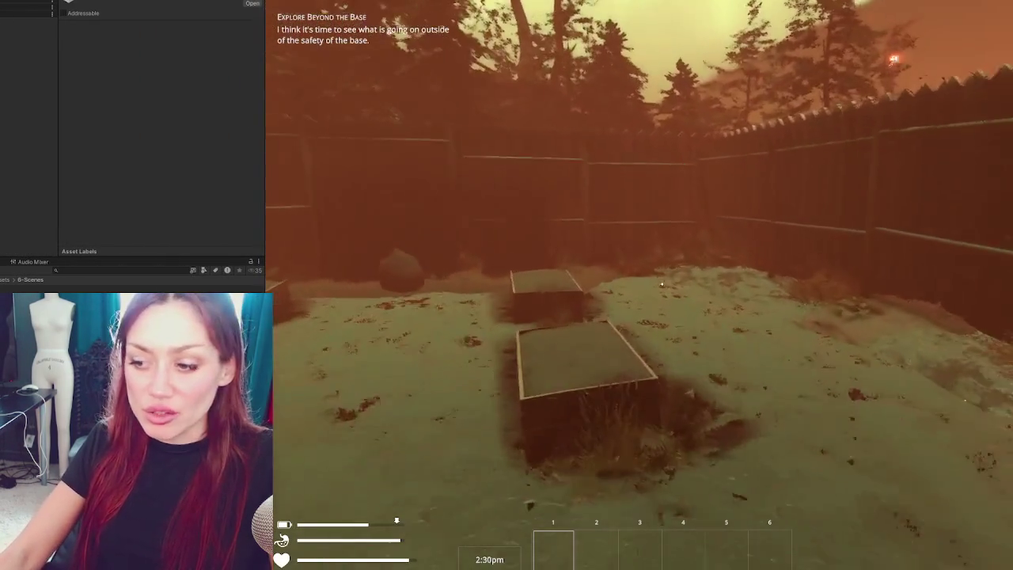
{"action": "key", "text": "s"}
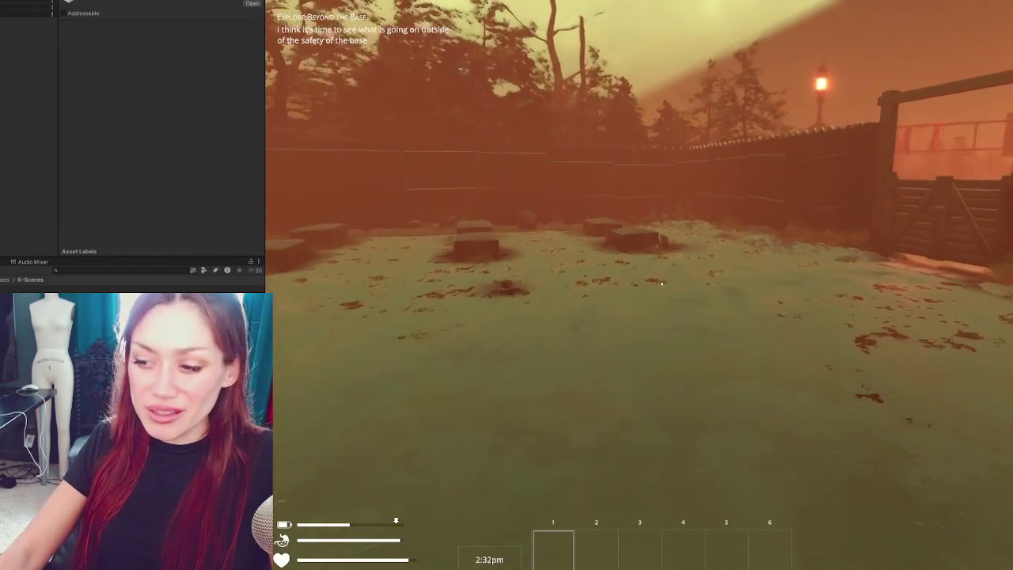
{"action": "key", "text": "w"}
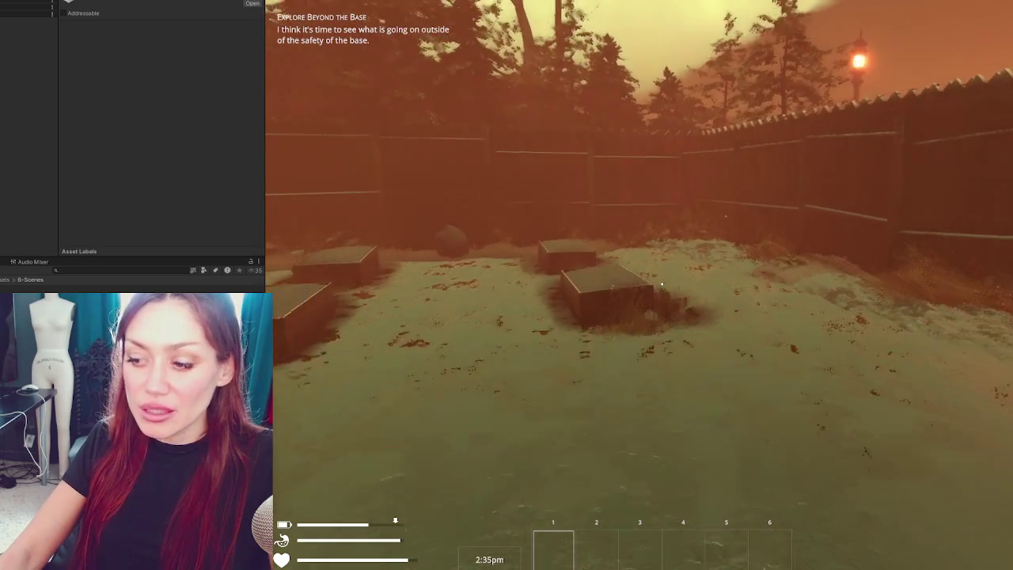
{"action": "key", "text": "s"}
{"action": "key", "text": "s"}
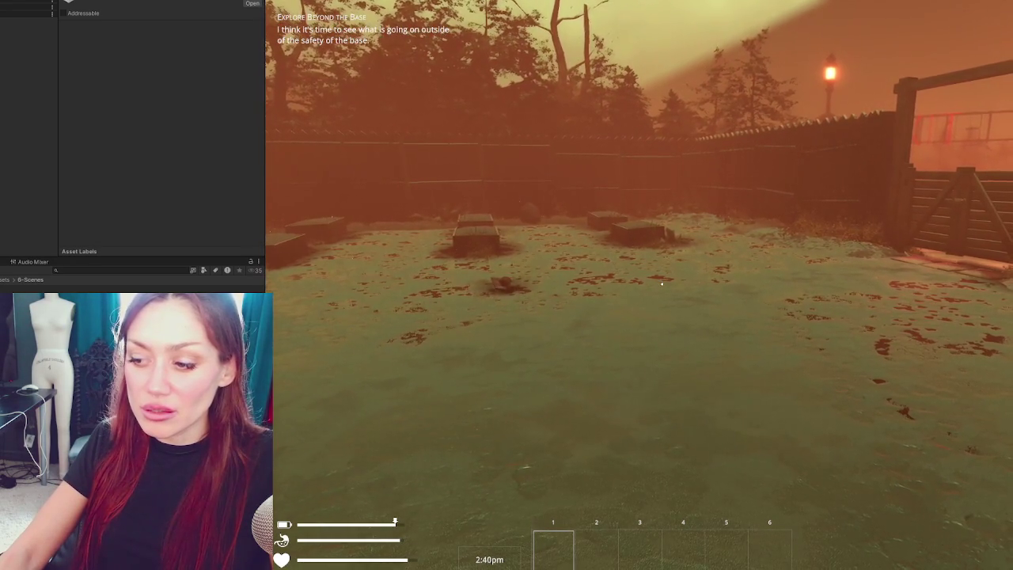
{"action": "key", "text": "s"}
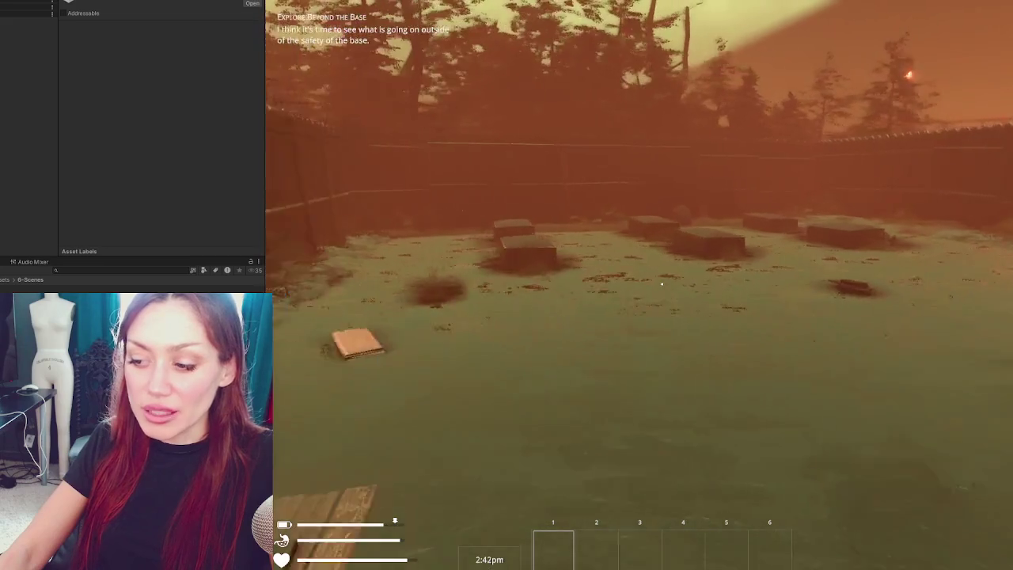
{"action": "key", "text": "w"}
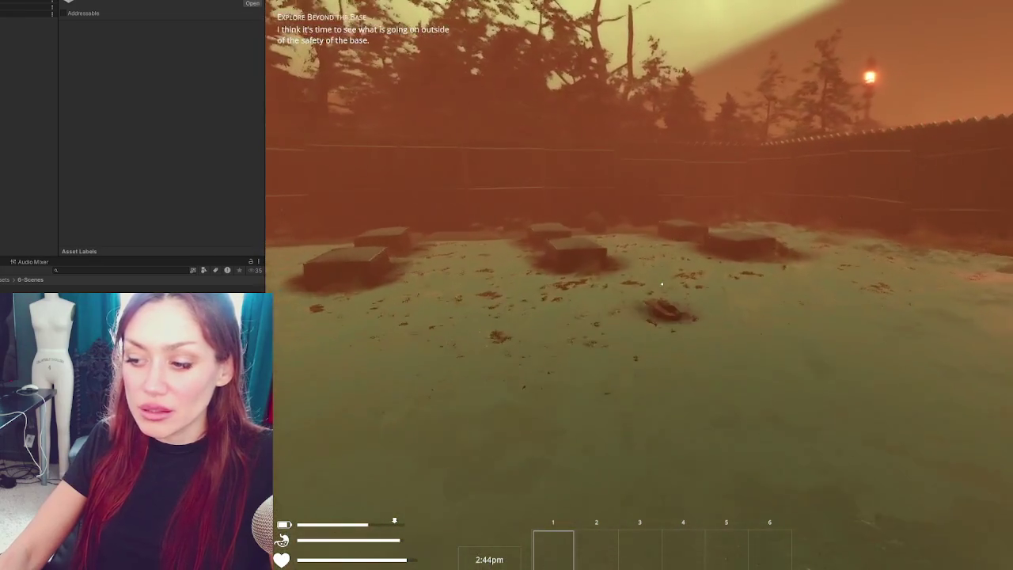
{"action": "key", "text": "d"}
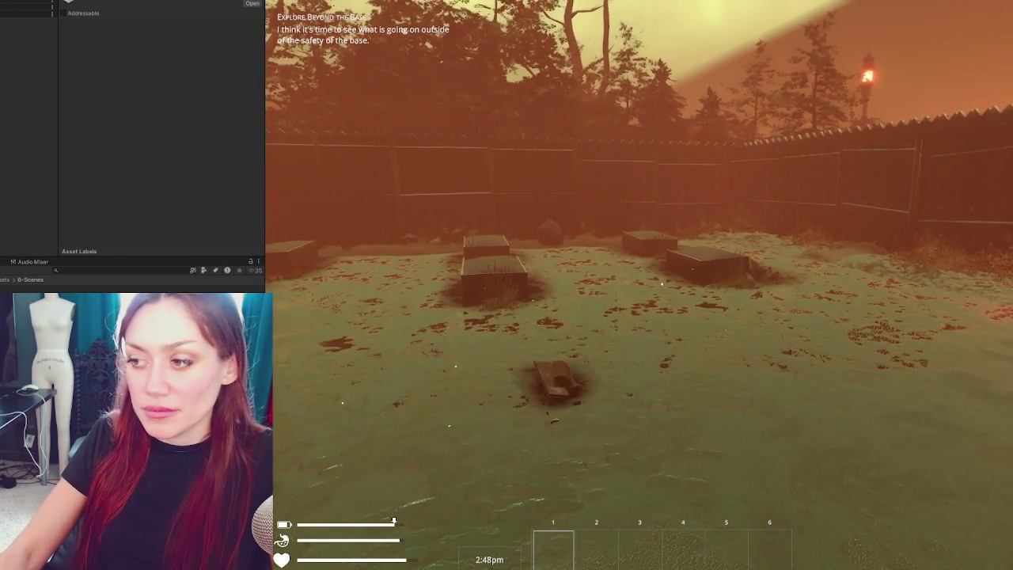
{"action": "key", "text": "s"}
{"action": "key", "text": "s"}
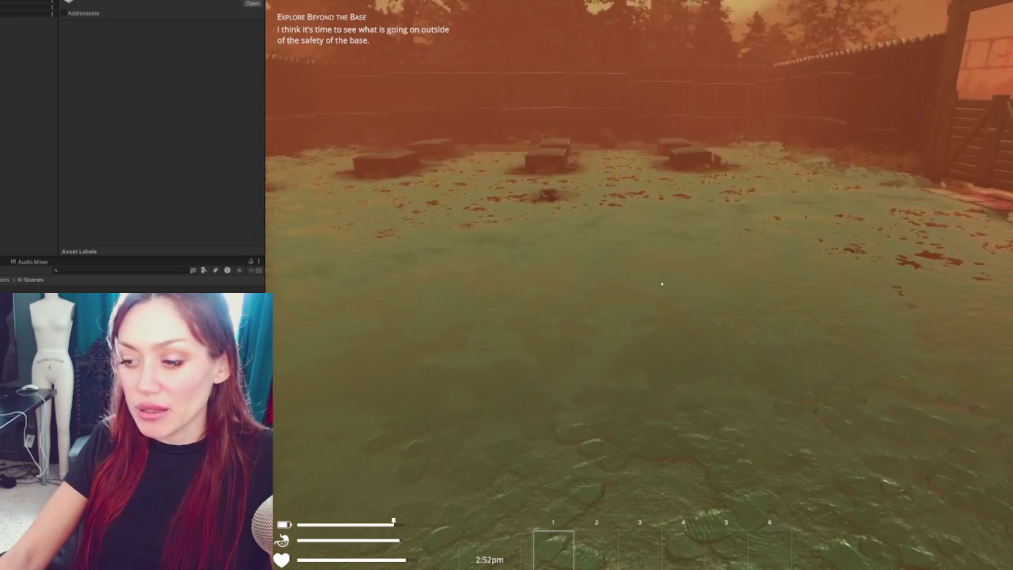
{"action": "key", "text": "w"}
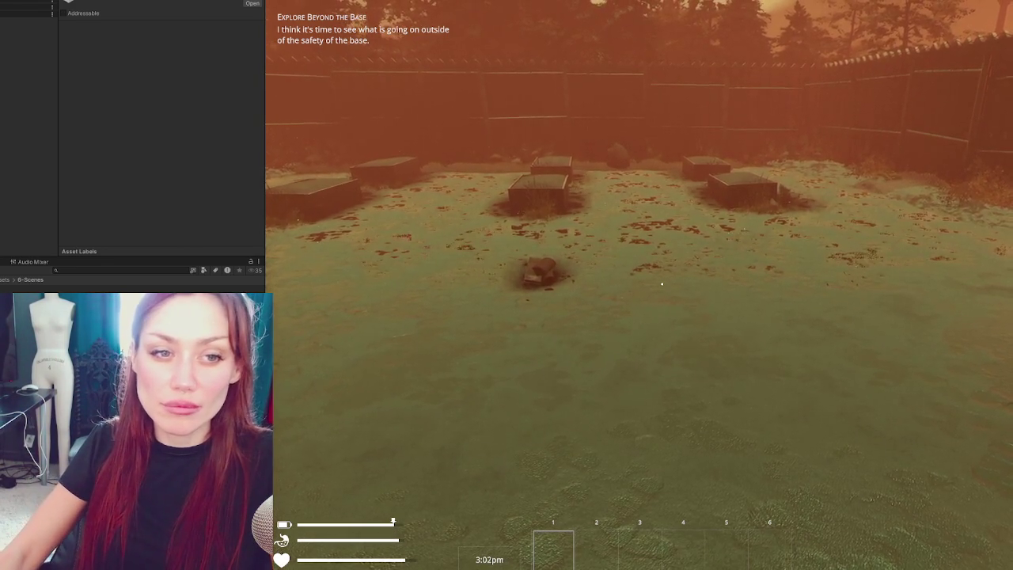
{"action": "key", "text": "Escape"}
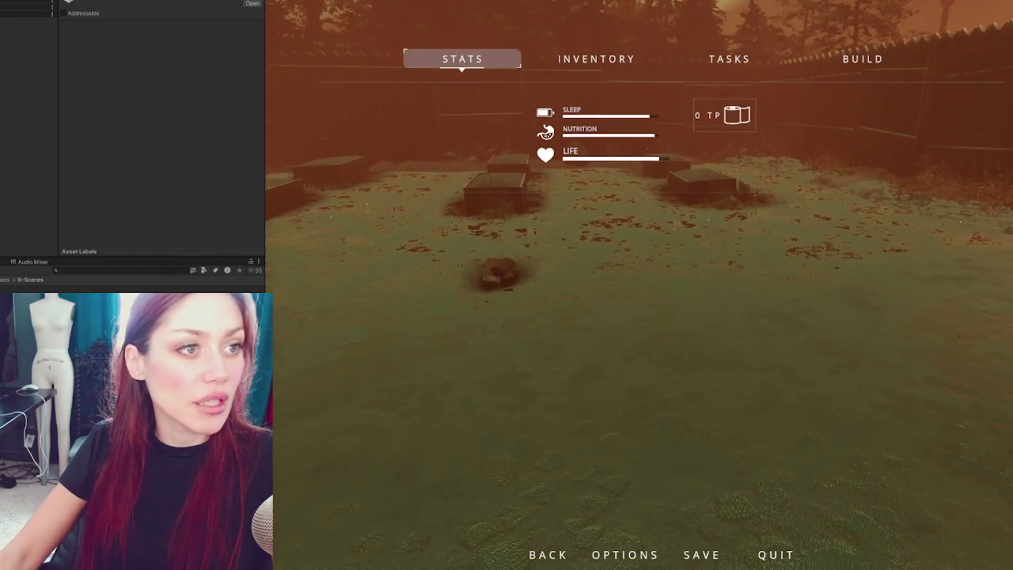
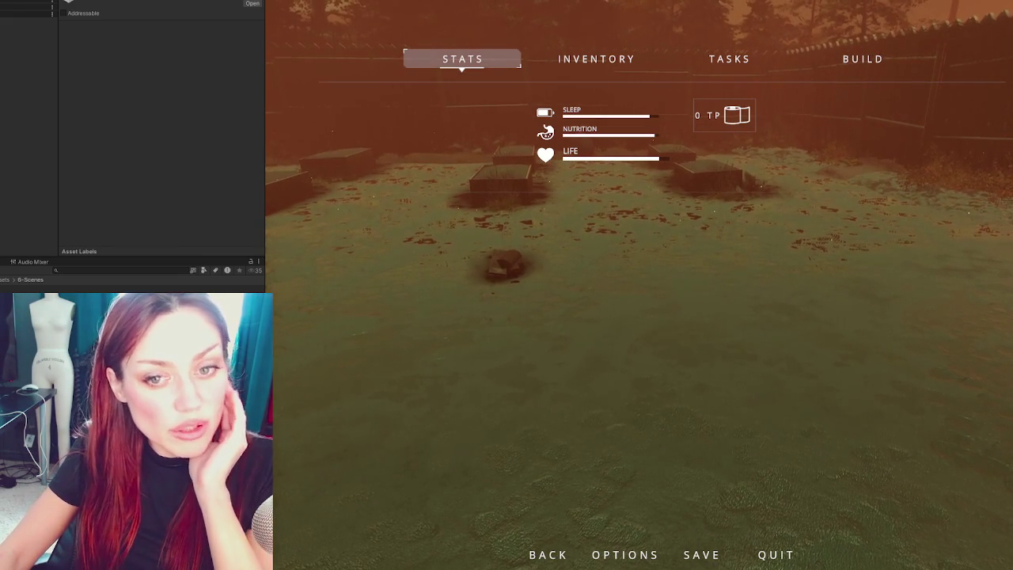
Close the pause menu, maximize the Game view with Shift+Space, and resume play.
{"action": "key", "text": "Escape"}
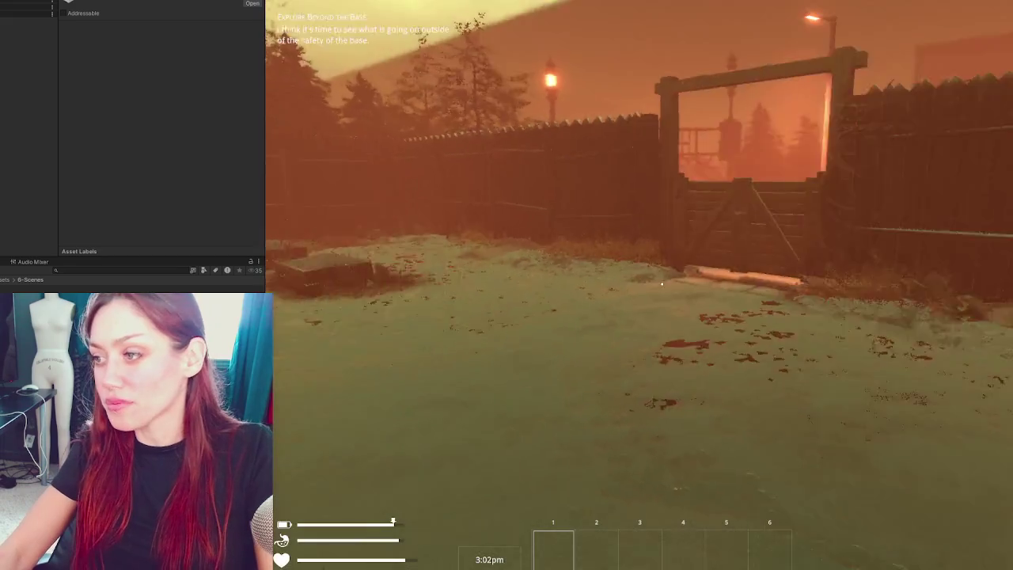
{"action": "key", "text": "Escape"}
{"action": "key", "text": "shift+space"}
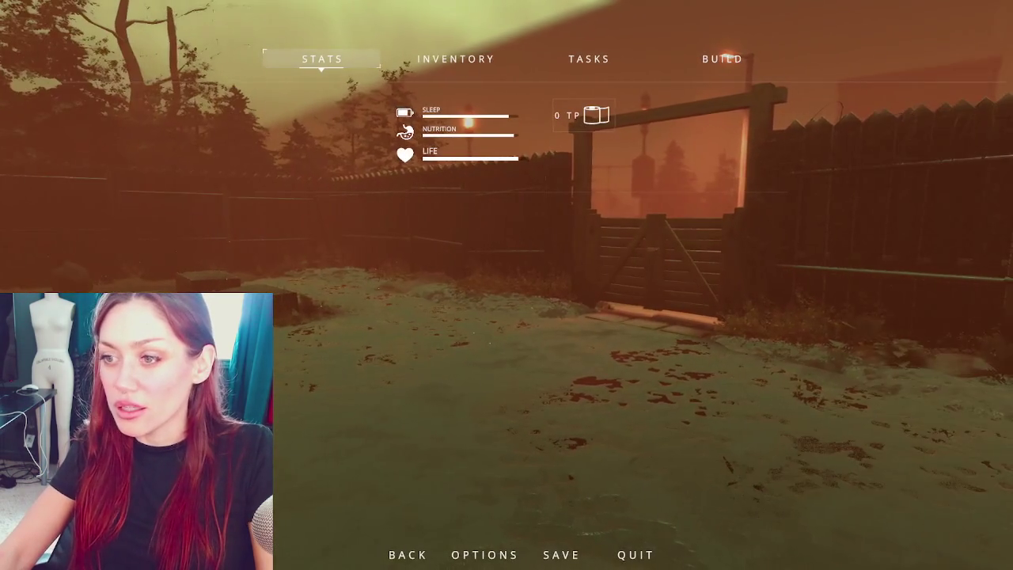
{"action": "key", "text": "Escape"}
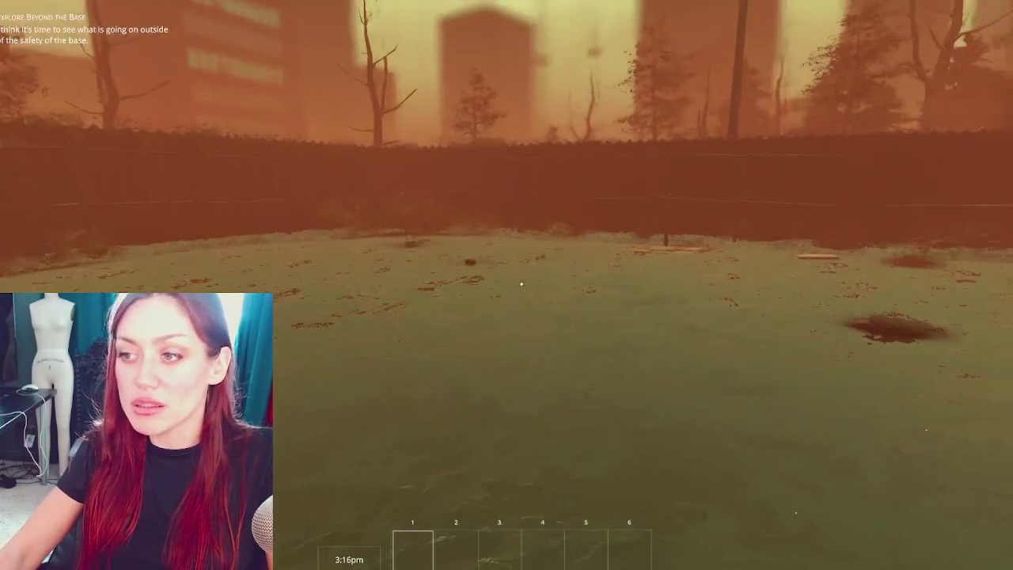
Open the base gate and walk past the guardrail gap to face the grassy road.
{"action": "key", "text": "e"}
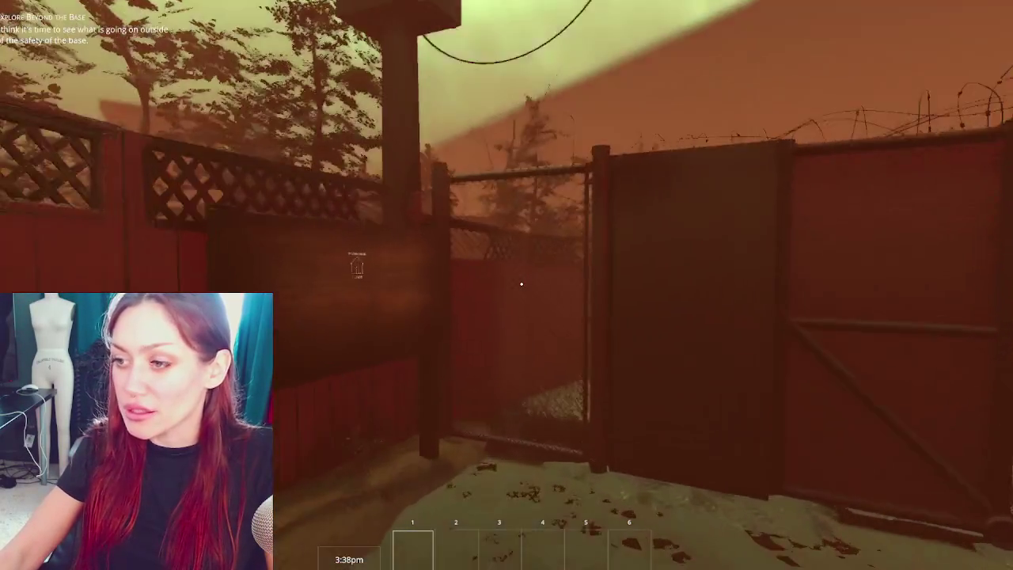
{"action": "key", "text": "e"}
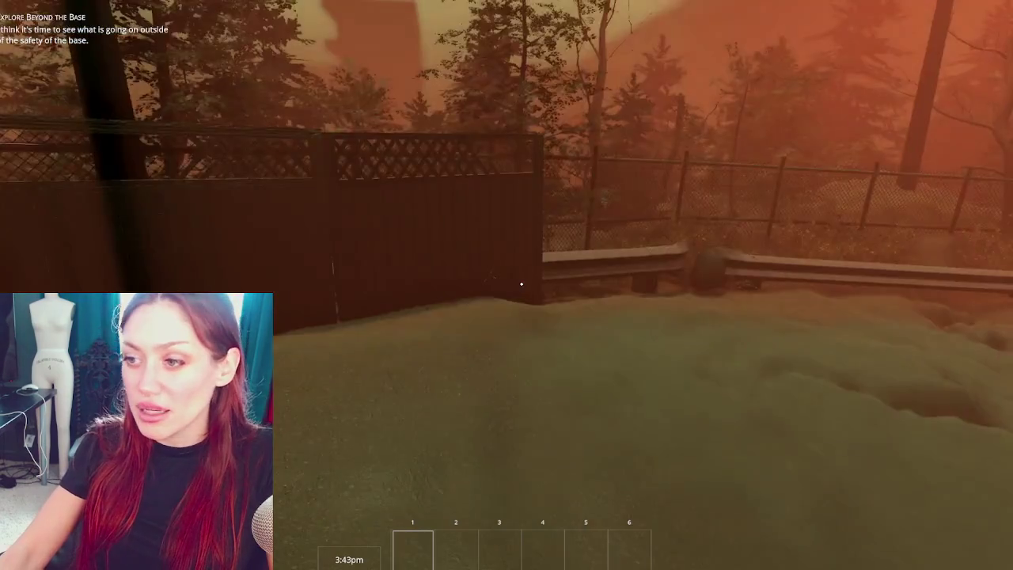
{"action": "key", "text": "w"}
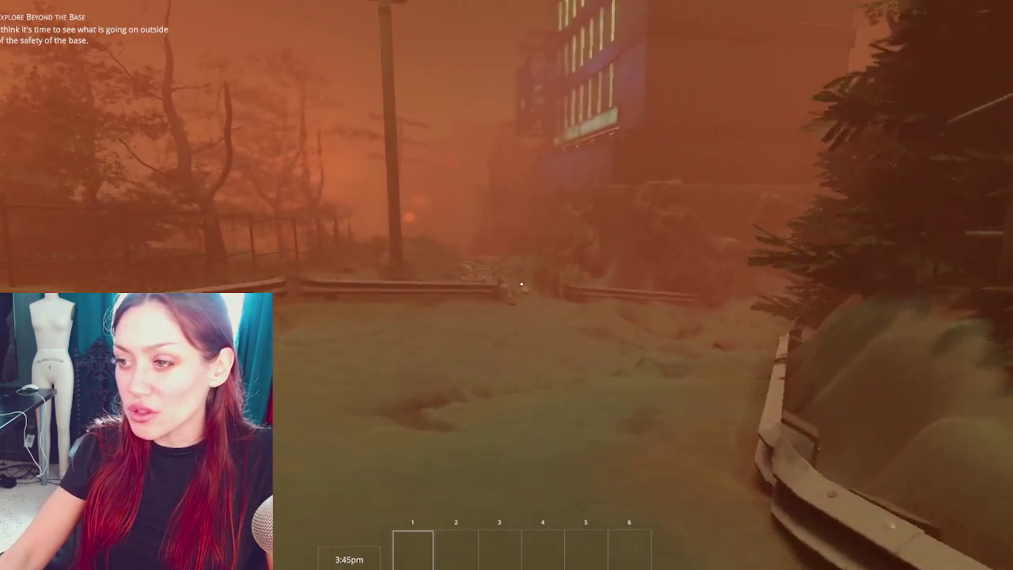
{"action": "key", "text": "w"}
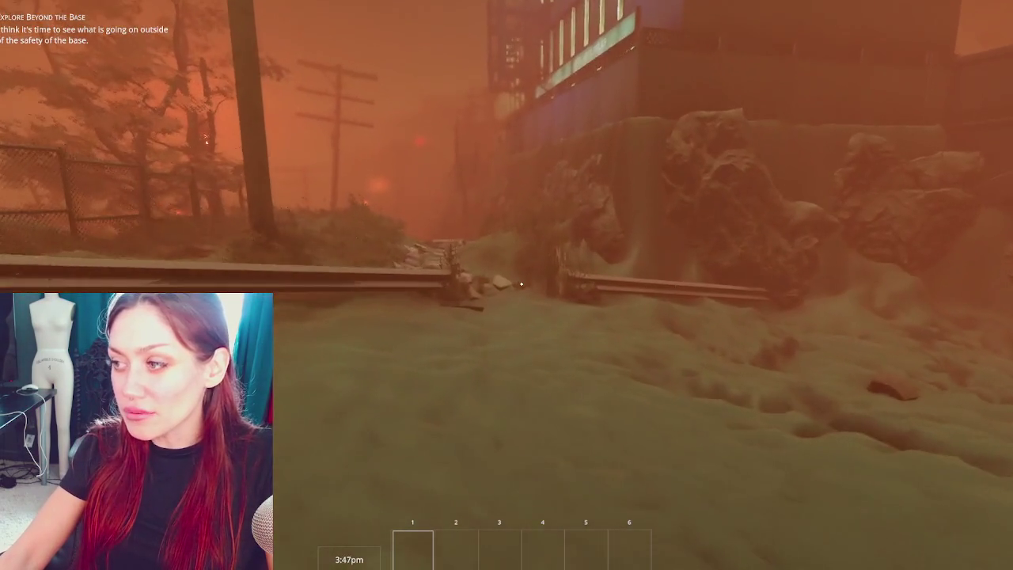
{"action": "key", "text": "w"}
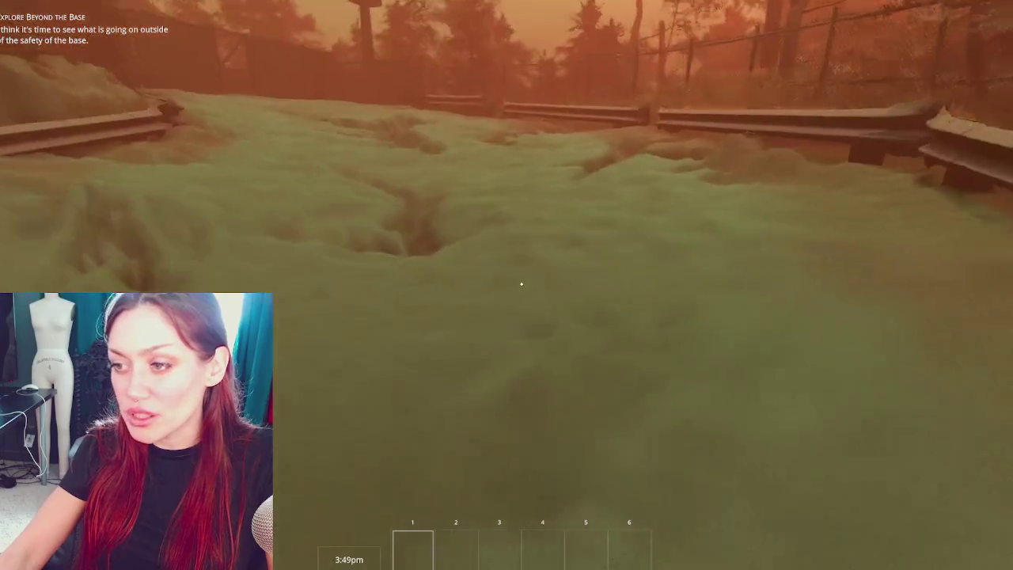
Follow the stone path by the fence down the steps, then pause the game.
{"action": "key", "text": "w"}
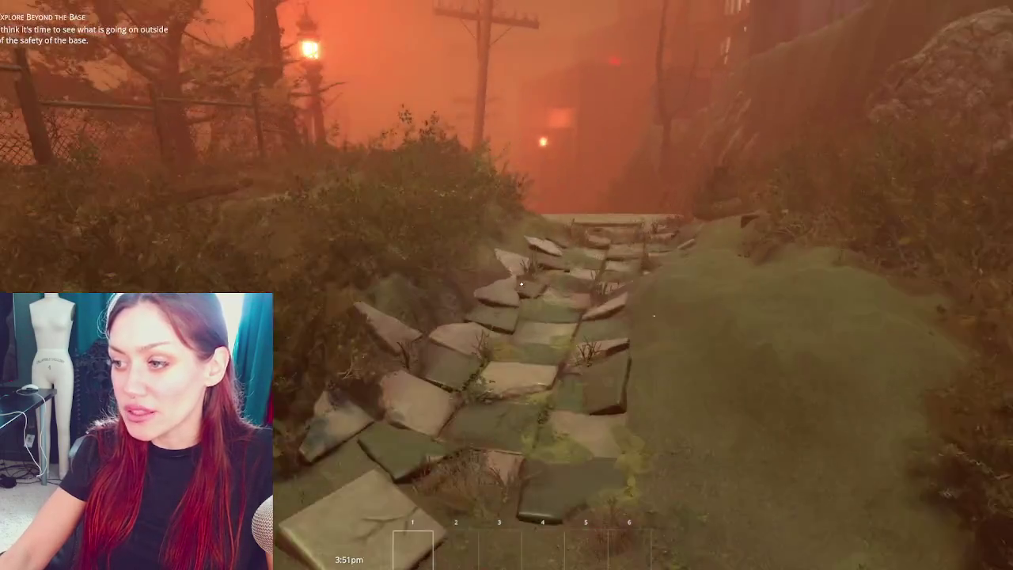
{"action": "key", "text": "w"}
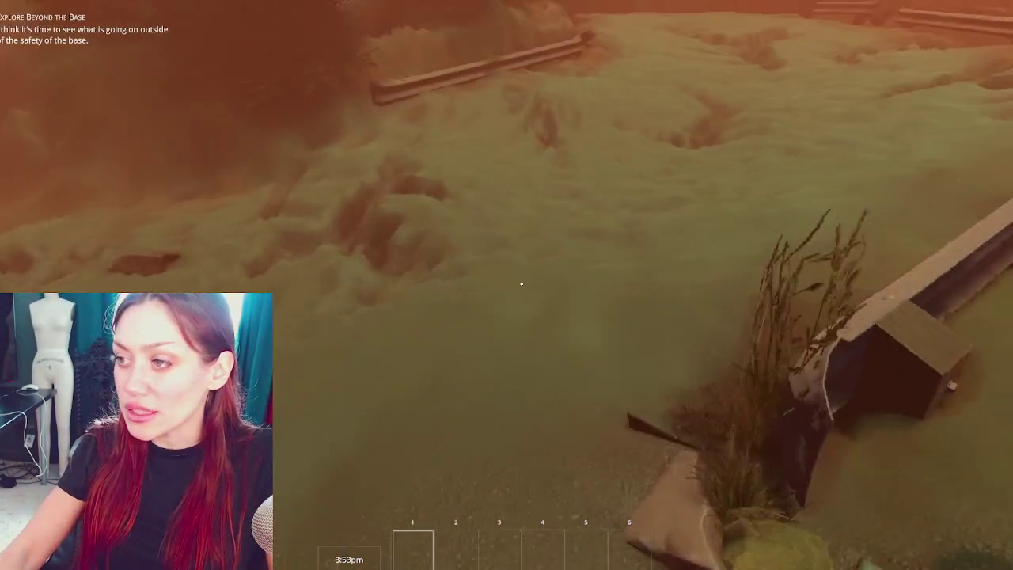
{"action": "key", "text": "w"}
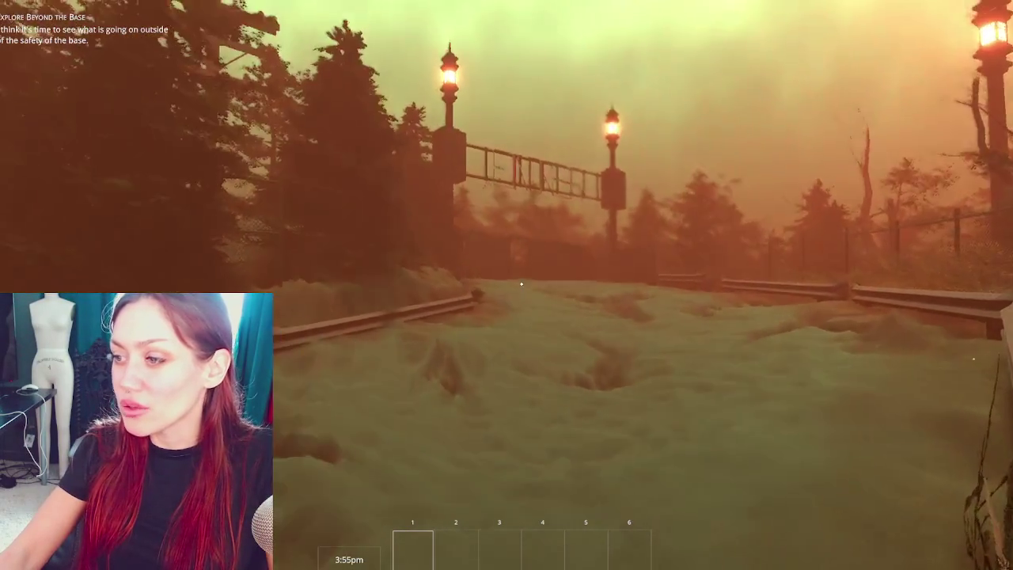
{"action": "key", "text": "w"}
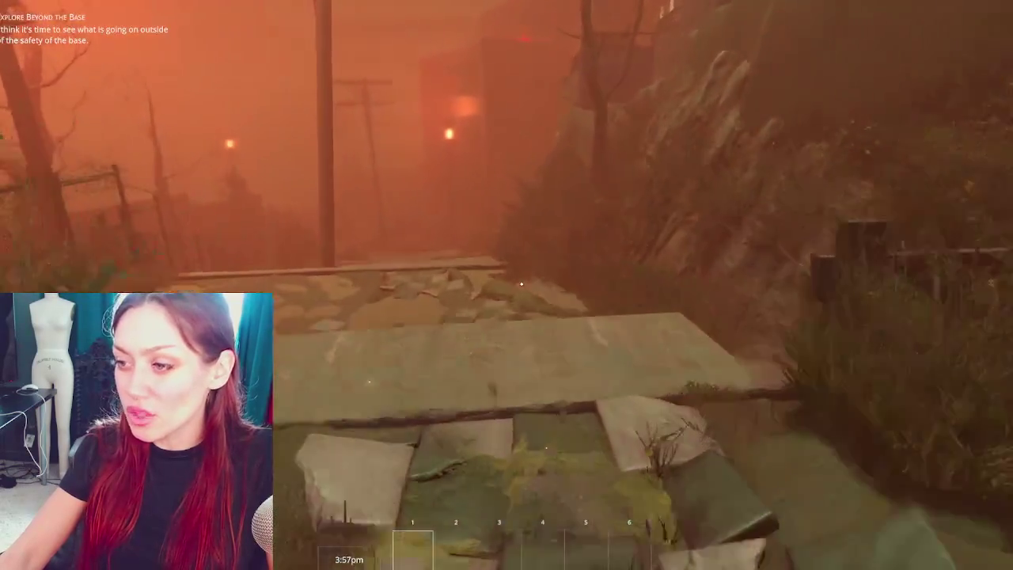
{"action": "key", "text": "w"}
{"action": "key", "text": "w"}
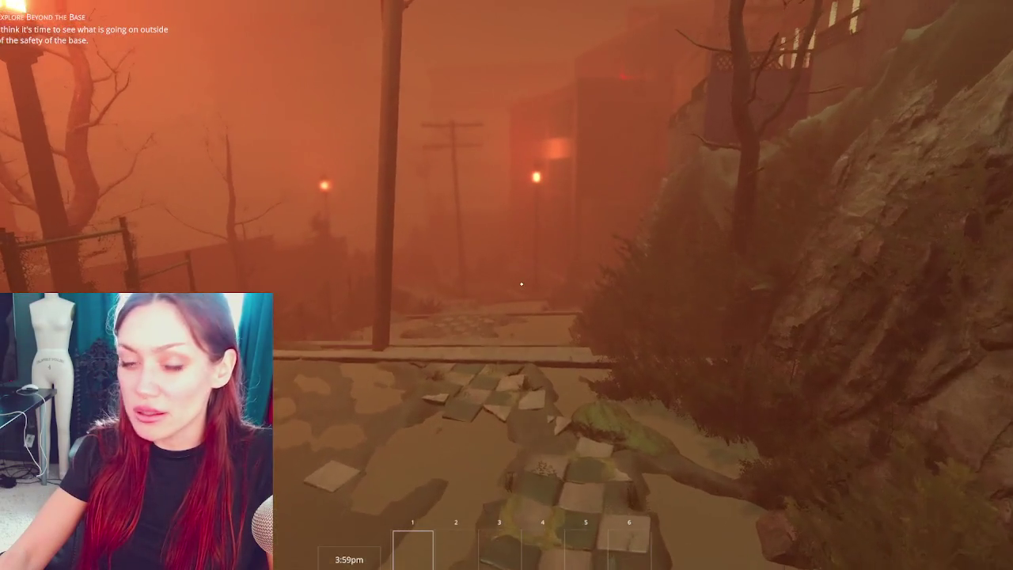
{"action": "key", "text": "Escape"}
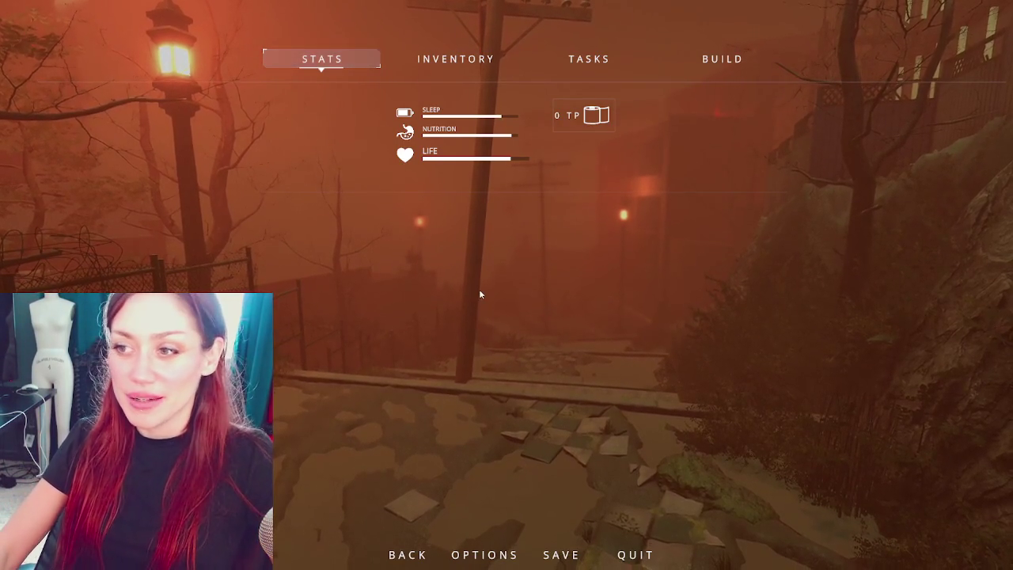
Unpause, descend the steps, and walk along the brick building wall toward the checkered patio.
{"action": "key", "text": "Escape"}
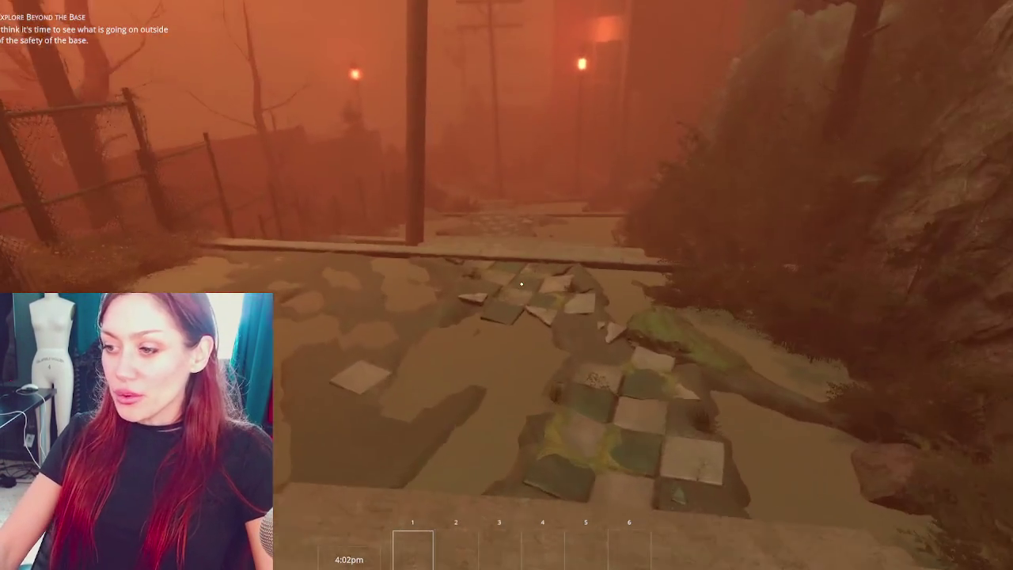
{"action": "key", "text": "w"}
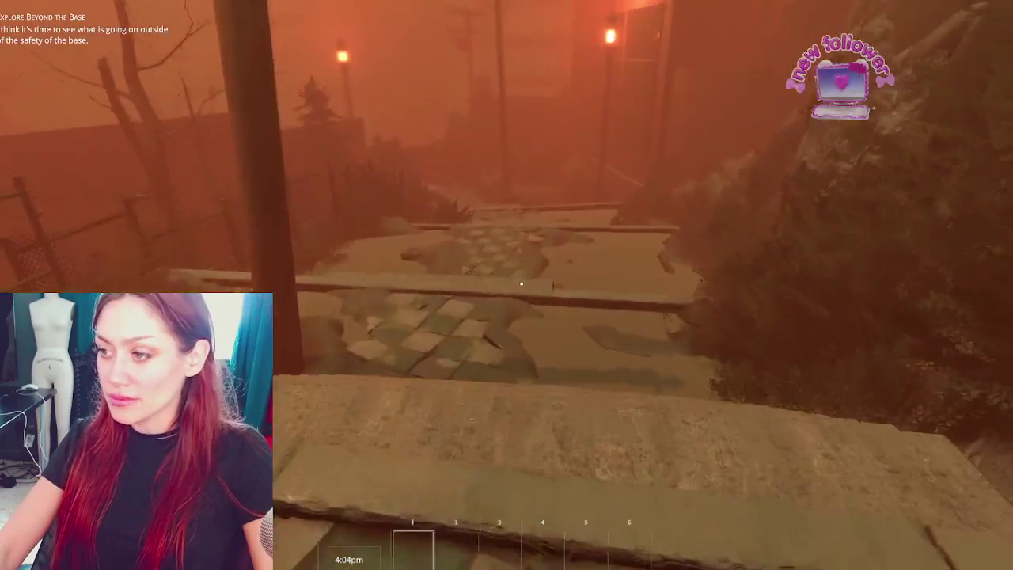
{"action": "key", "text": "w"}
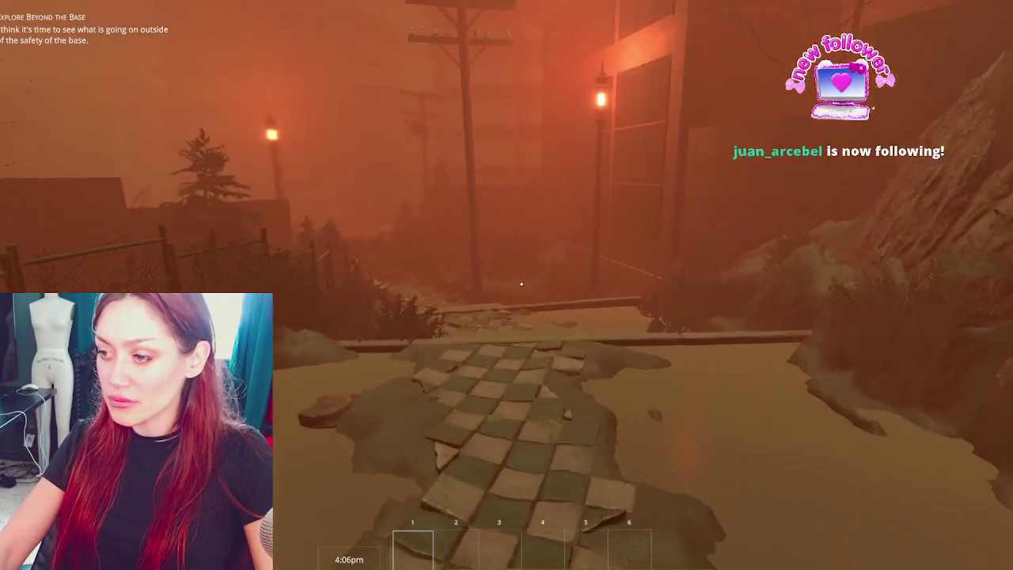
{"action": "mouse_move", "coordinate": [522, 283]}
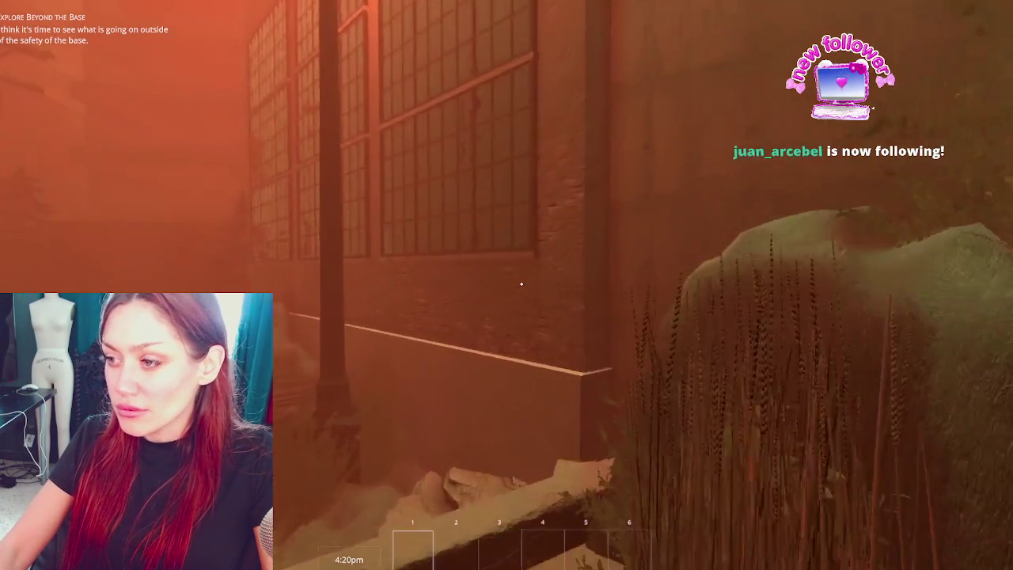
{"action": "key", "text": "w"}
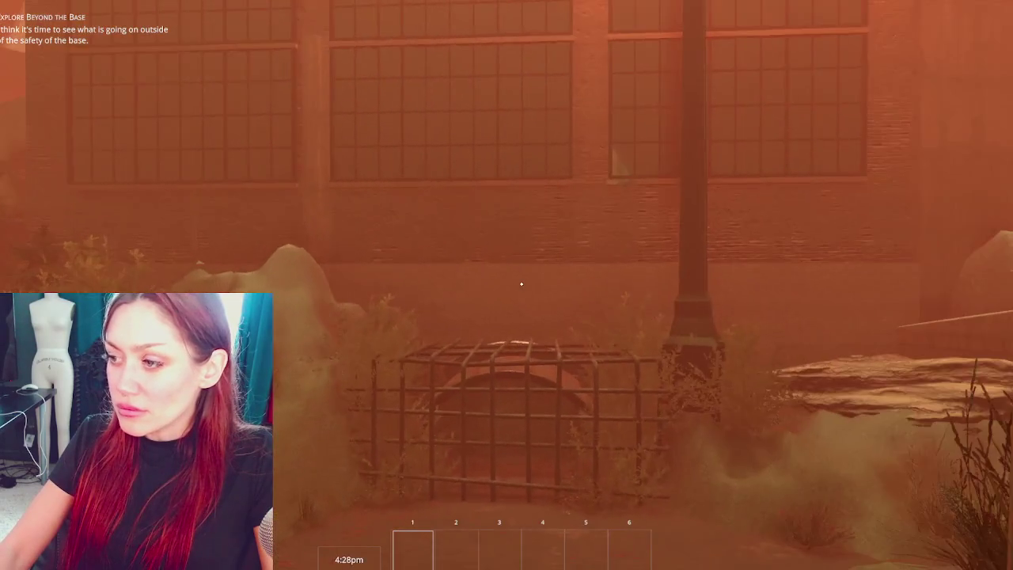
{"action": "key", "text": "w"}
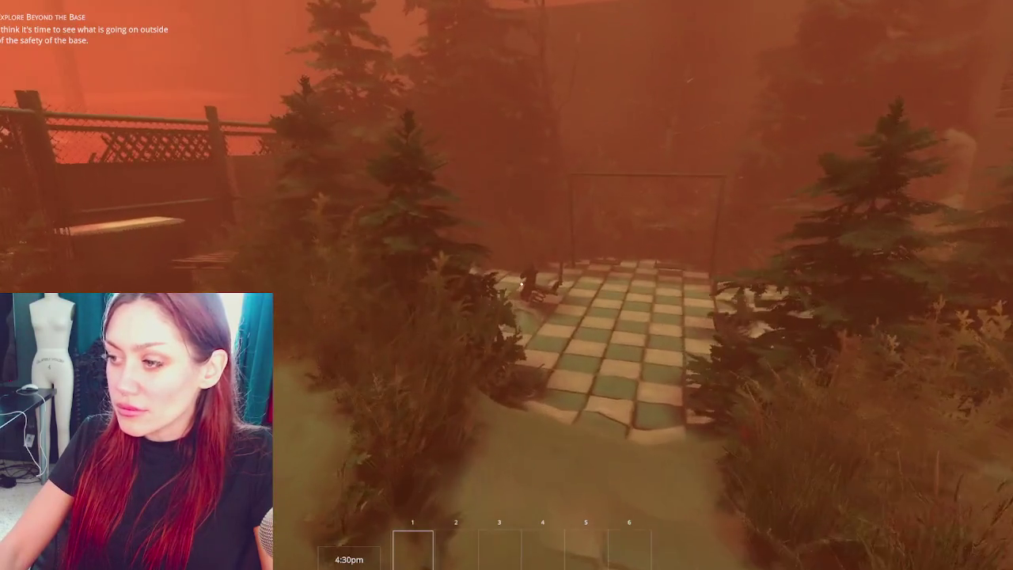
{"action": "key", "text": "s"}
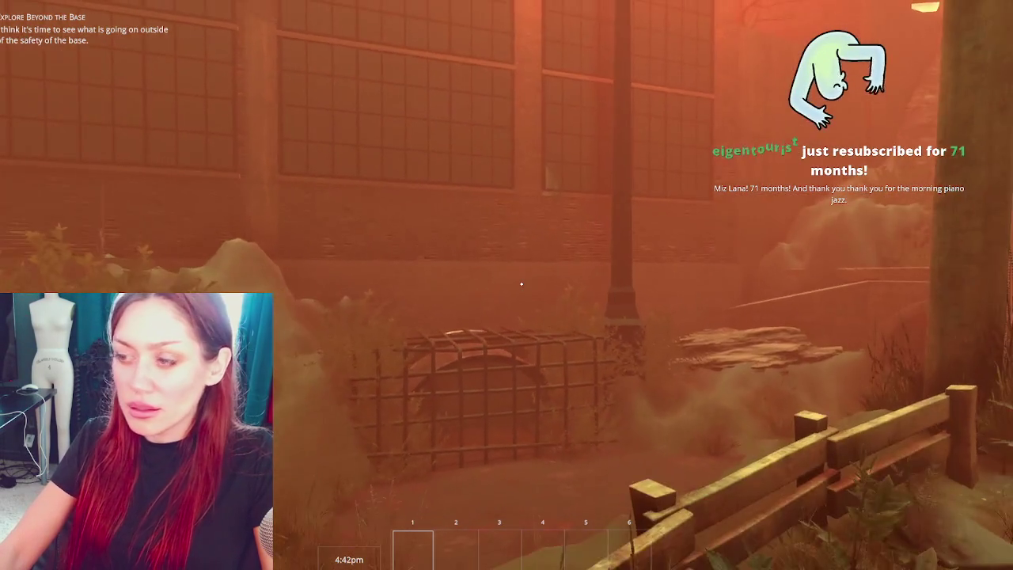
Pause beside the caged drain so the Stats tab shows sleep, nutrition and life.
{"action": "key", "text": "Escape"}
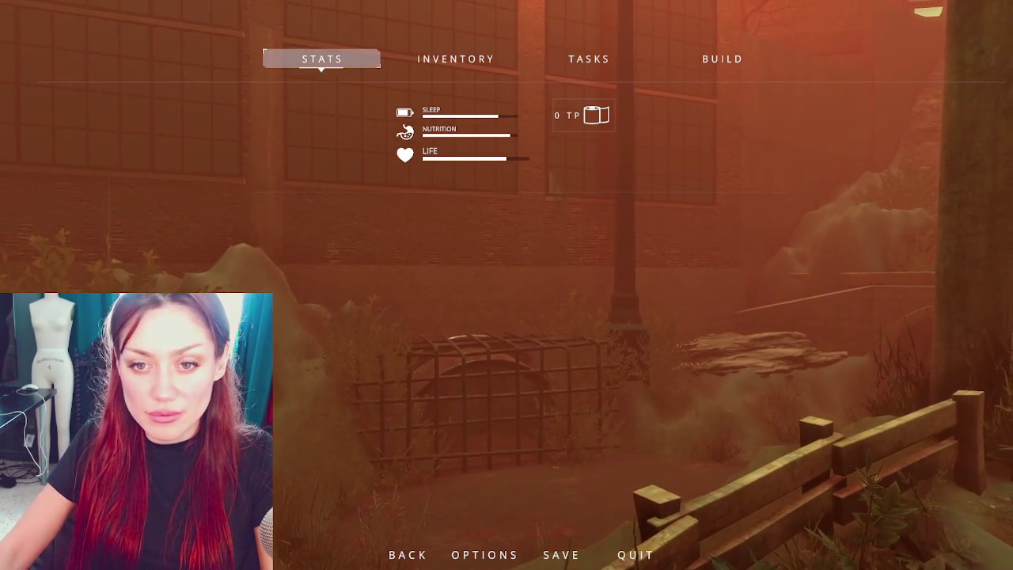
Resume play and walk the lamp-lit garden path past the Todays Items chalkboard and down the stairs.
{"action": "key", "text": "Escape"}
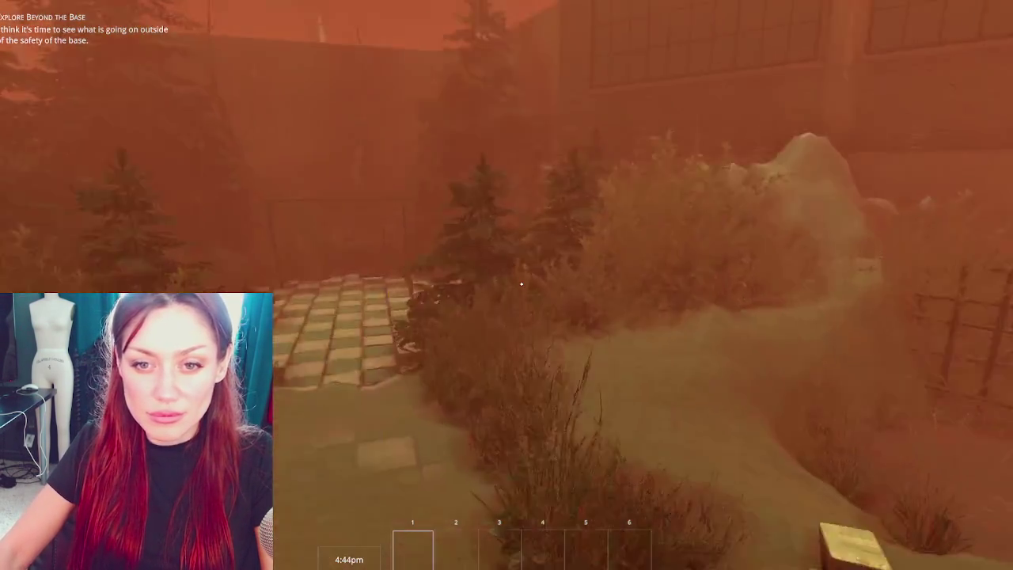
{"action": "key", "text": "w"}
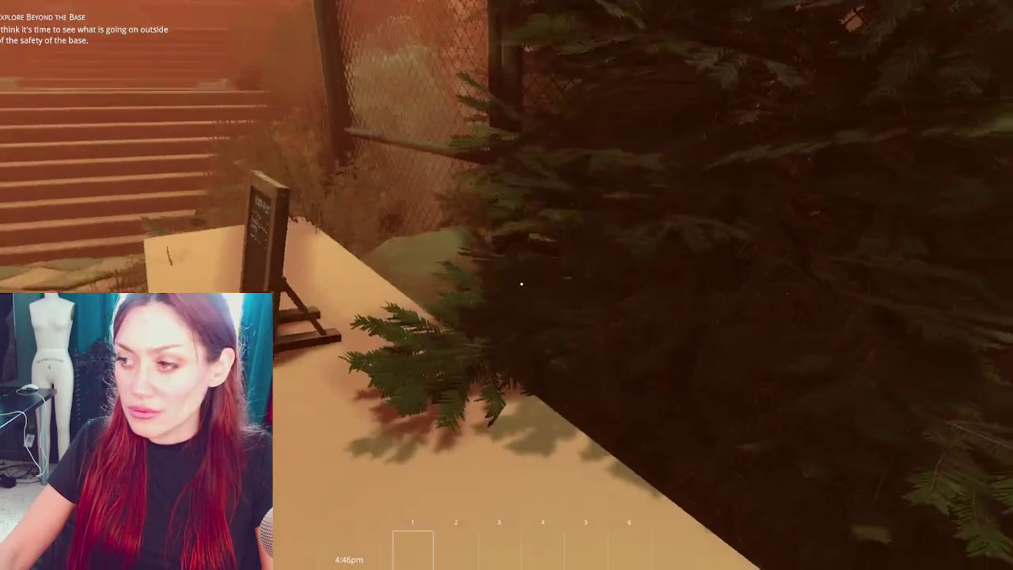
{"action": "key", "text": "w"}
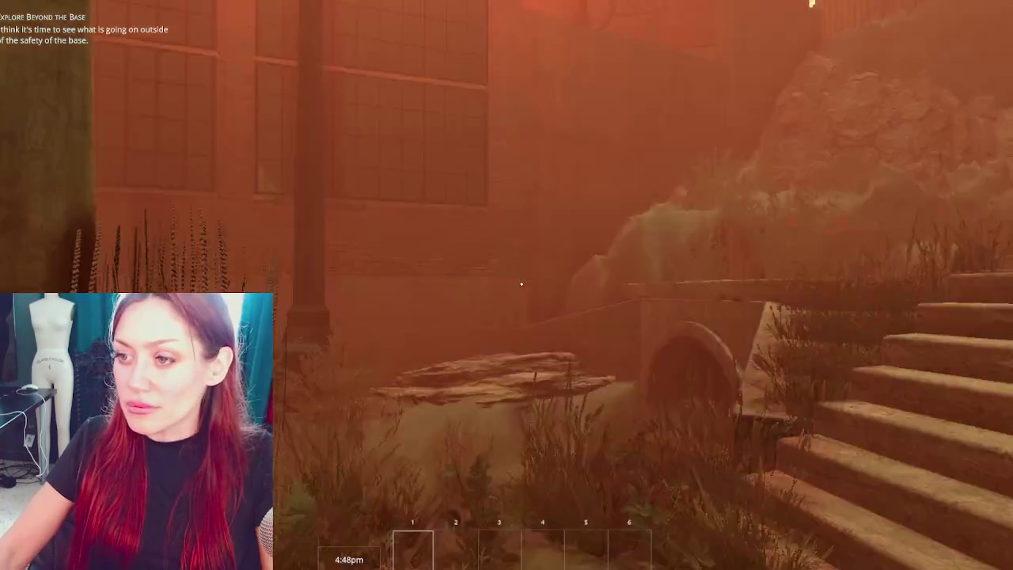
{"action": "key", "text": "w"}
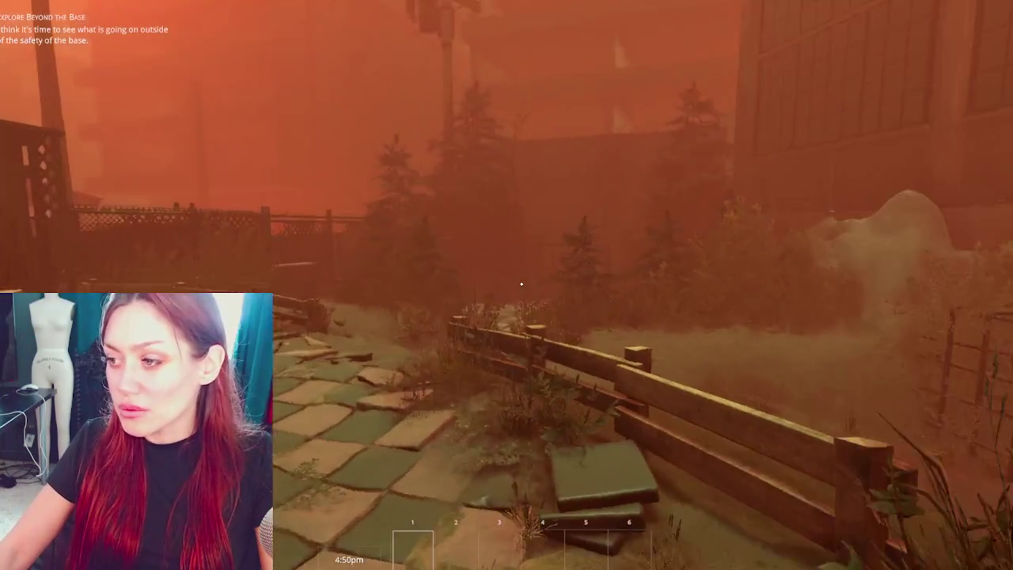
{"action": "key", "text": "w"}
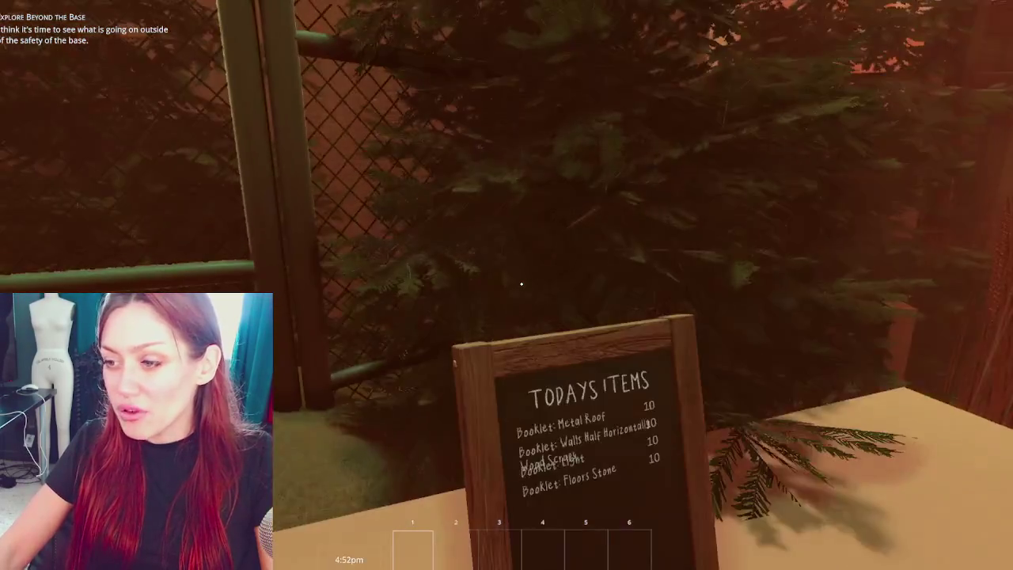
{"action": "key", "text": "w"}
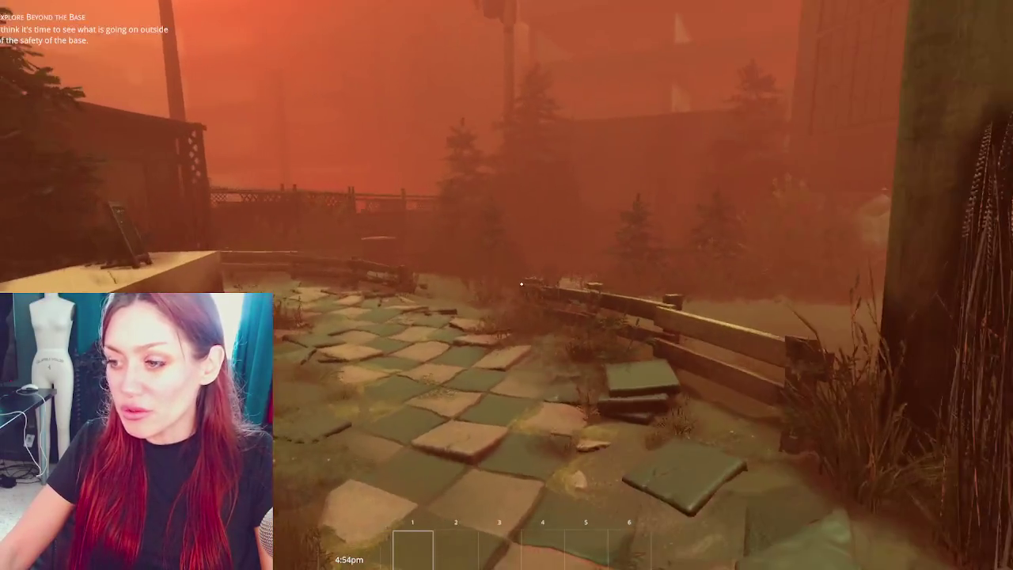
{"action": "key", "text": "w"}
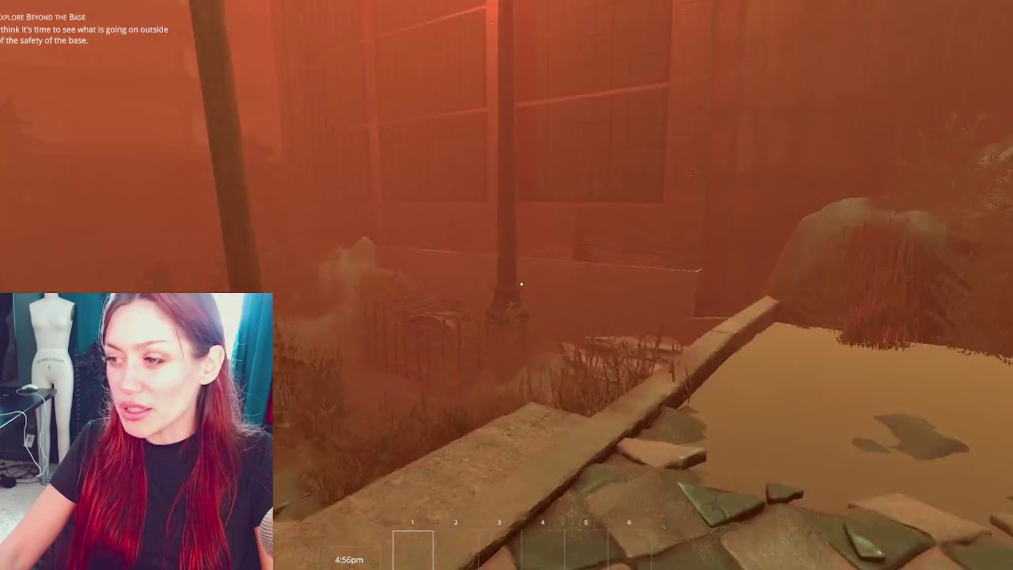
{"action": "key", "text": "w"}
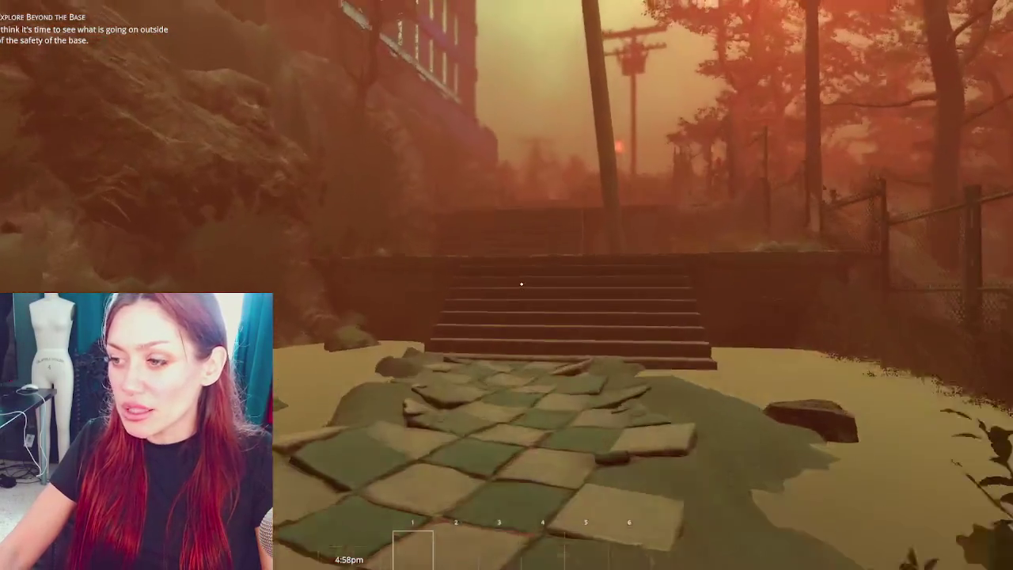
Walk down the tiled path to the shed and enter through its door.
{"action": "key", "text": "w"}
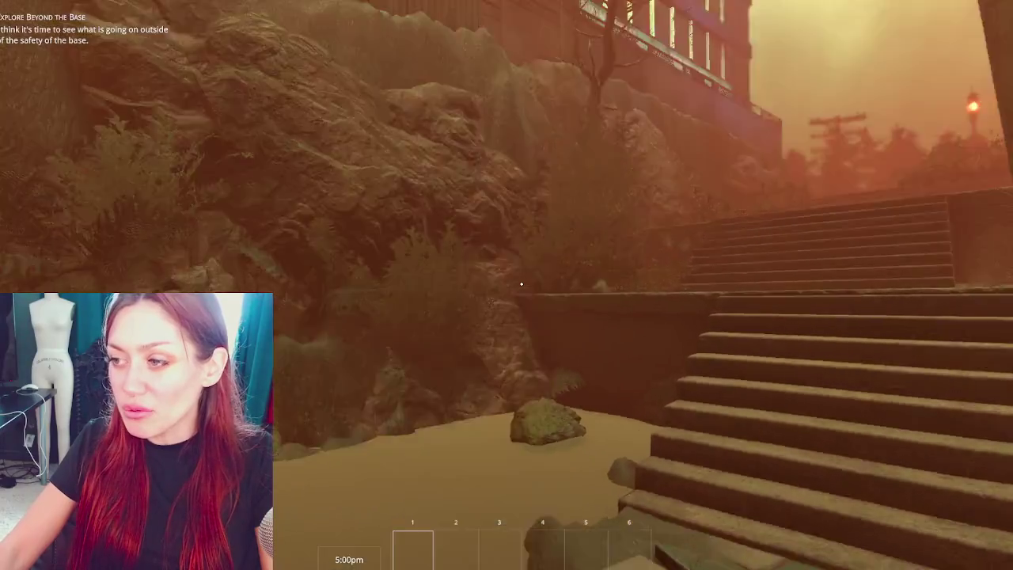
{"action": "key", "text": "w"}
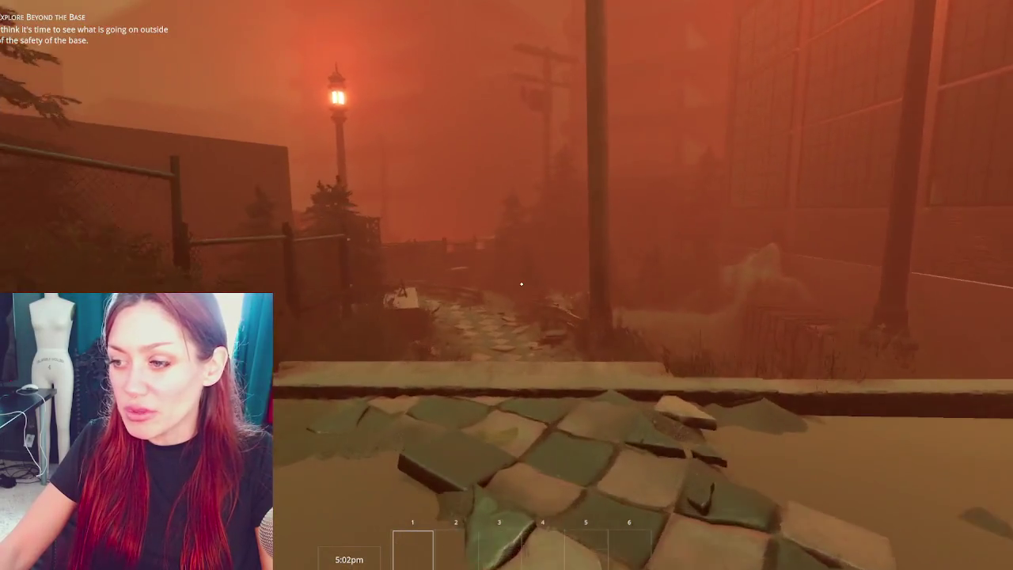
{"action": "key", "text": "w"}
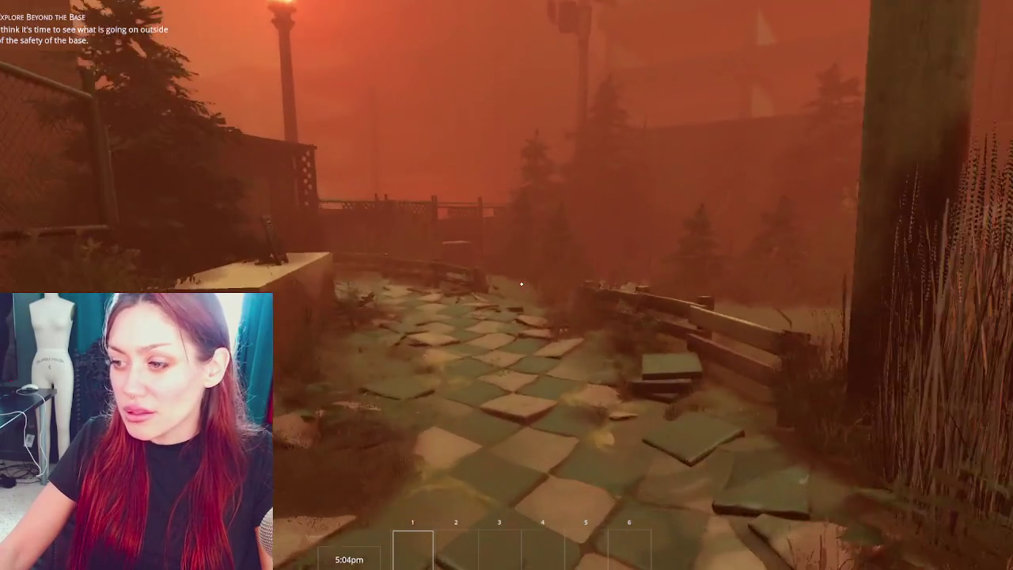
{"action": "key", "text": "w"}
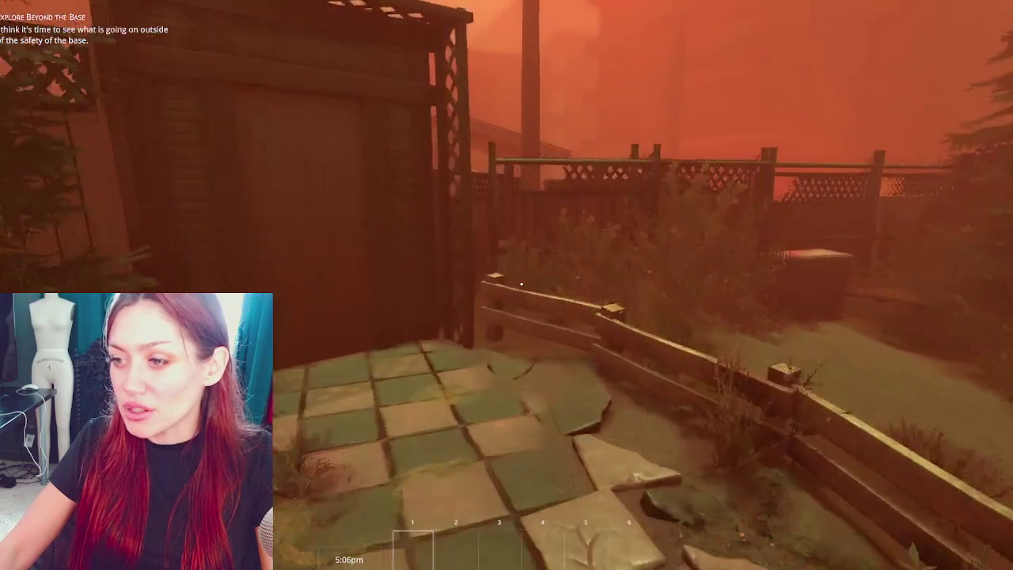
{"action": "key", "text": "e"}
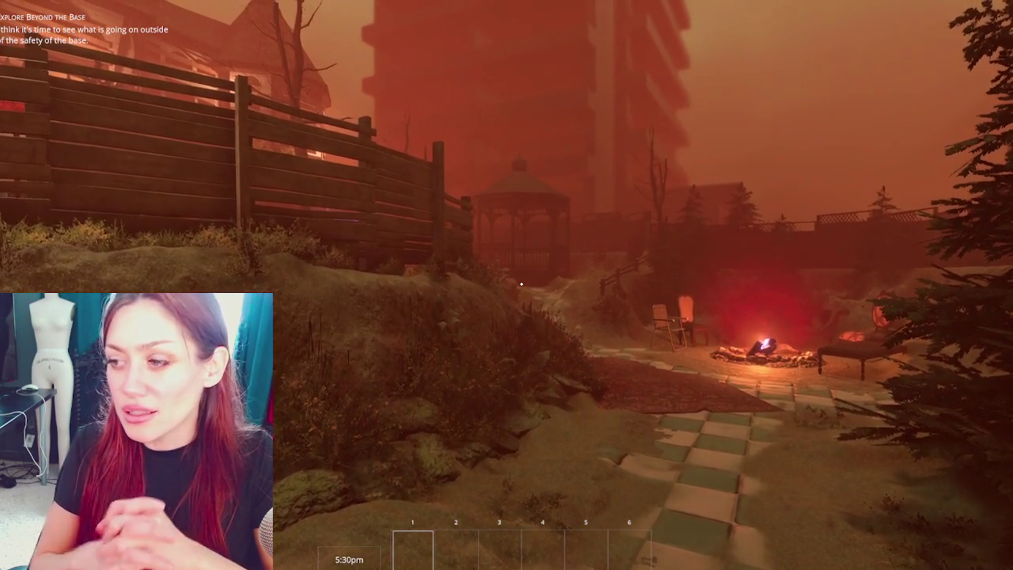
Cross the yard past the campfire and gazebo along the checkered path, then back away.
{"action": "key", "text": "w"}
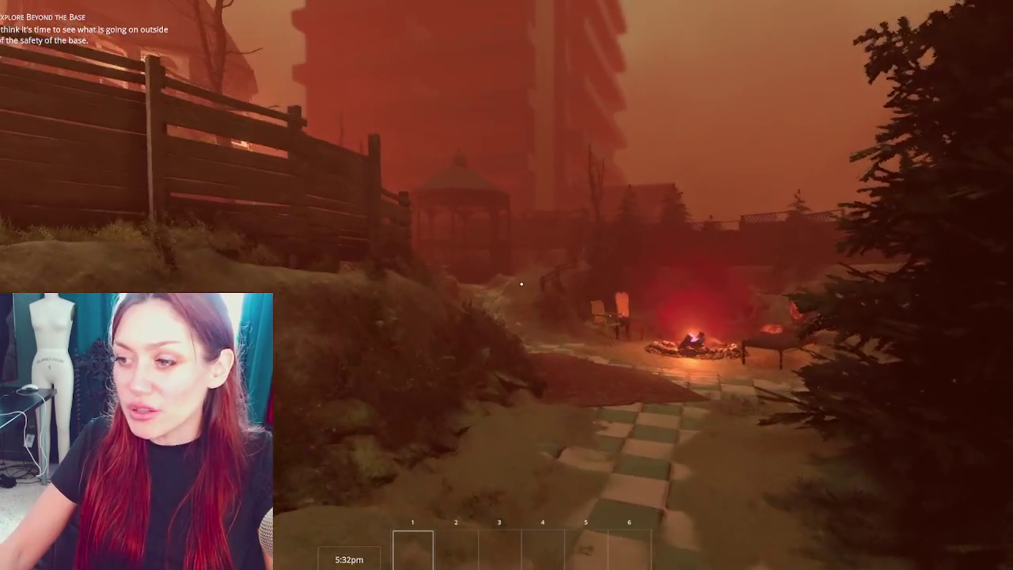
{"action": "key", "text": "w"}
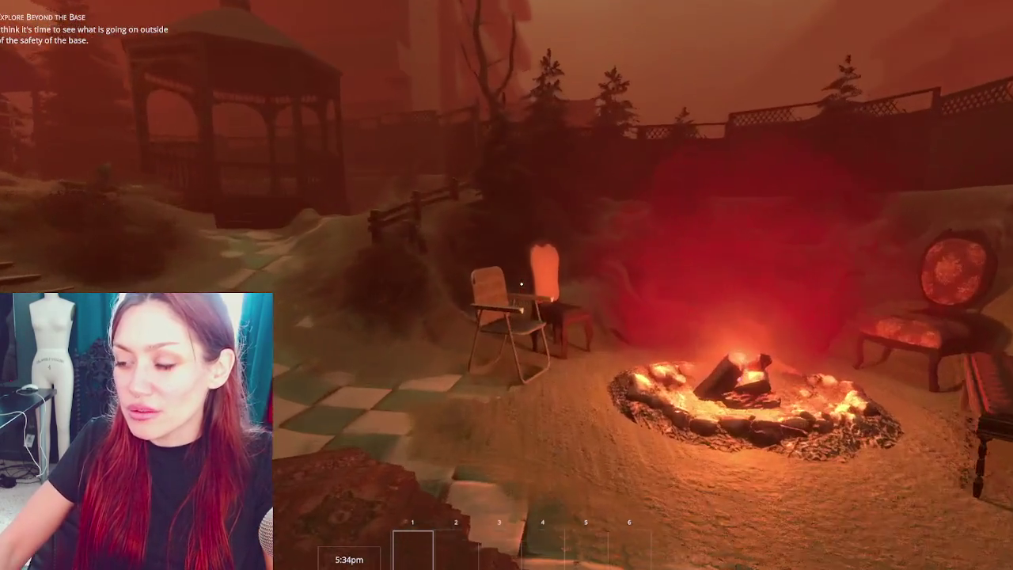
{"action": "key", "text": "w"}
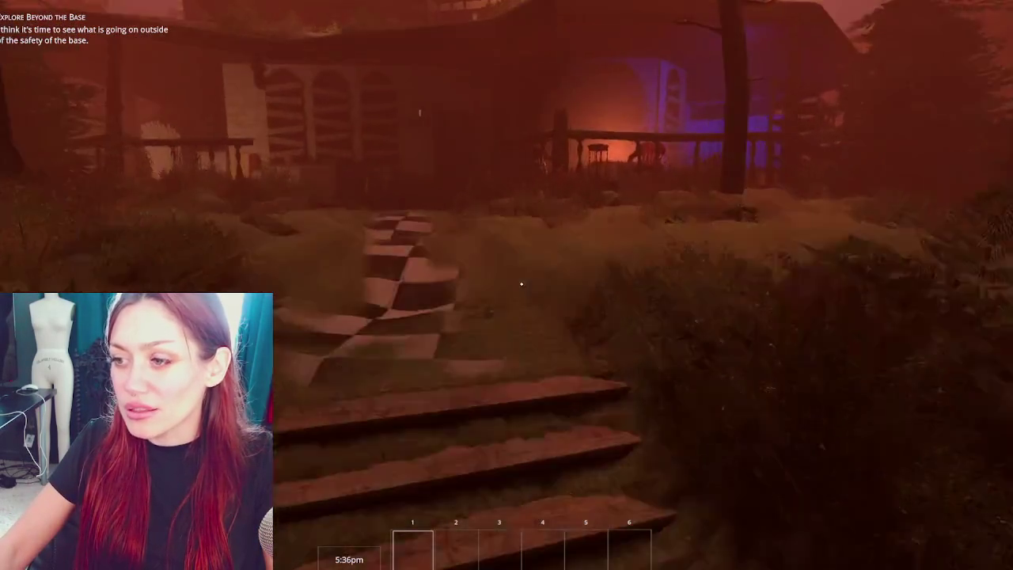
{"action": "key", "text": "w"}
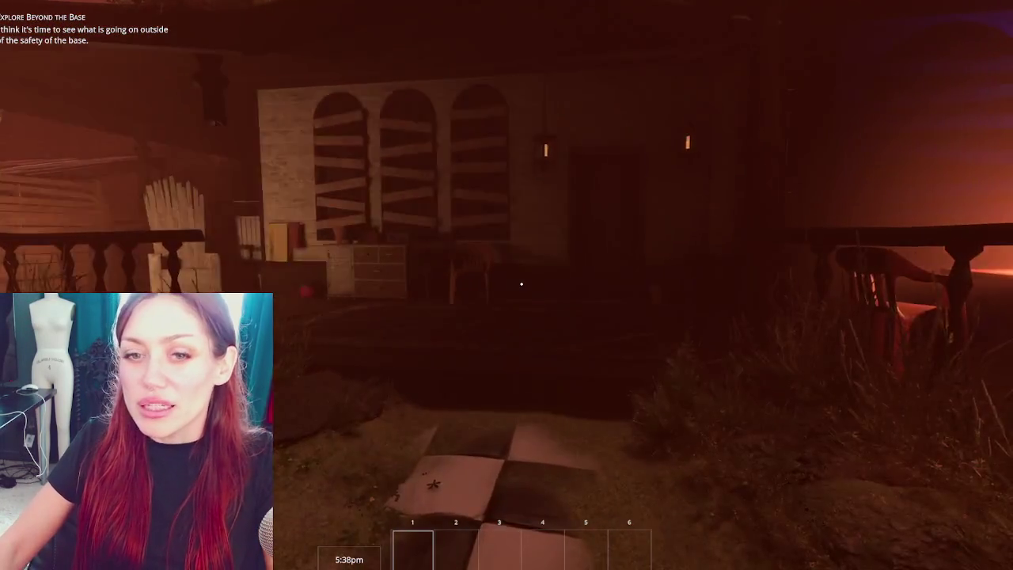
{"action": "key", "text": "w"}
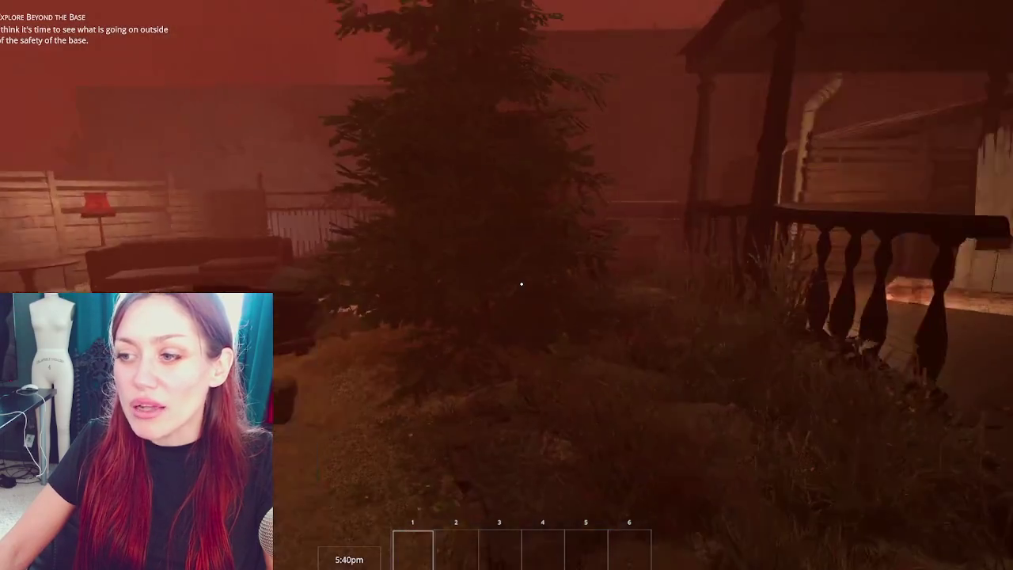
{"action": "key", "text": "w"}
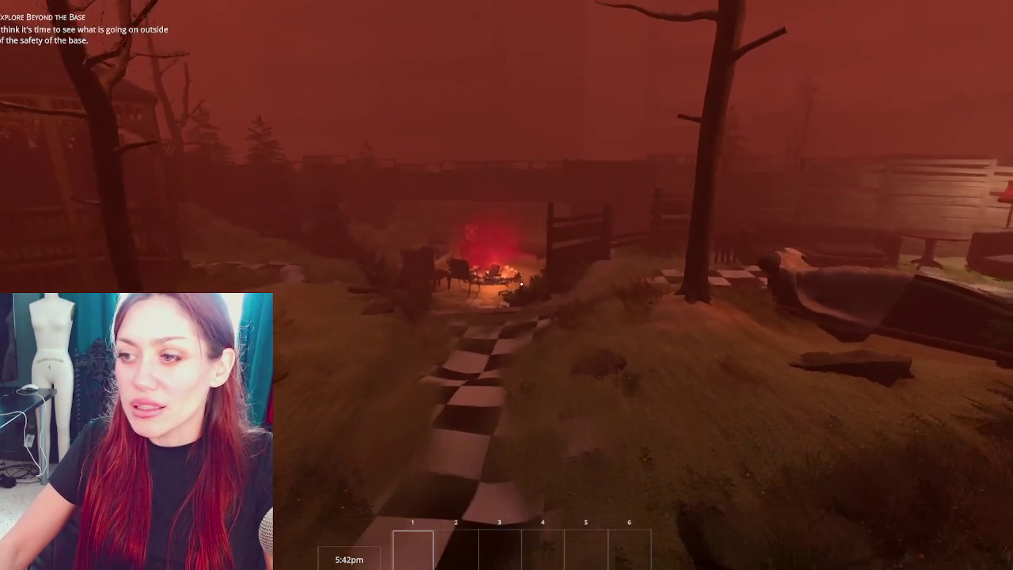
{"action": "key", "text": "s"}
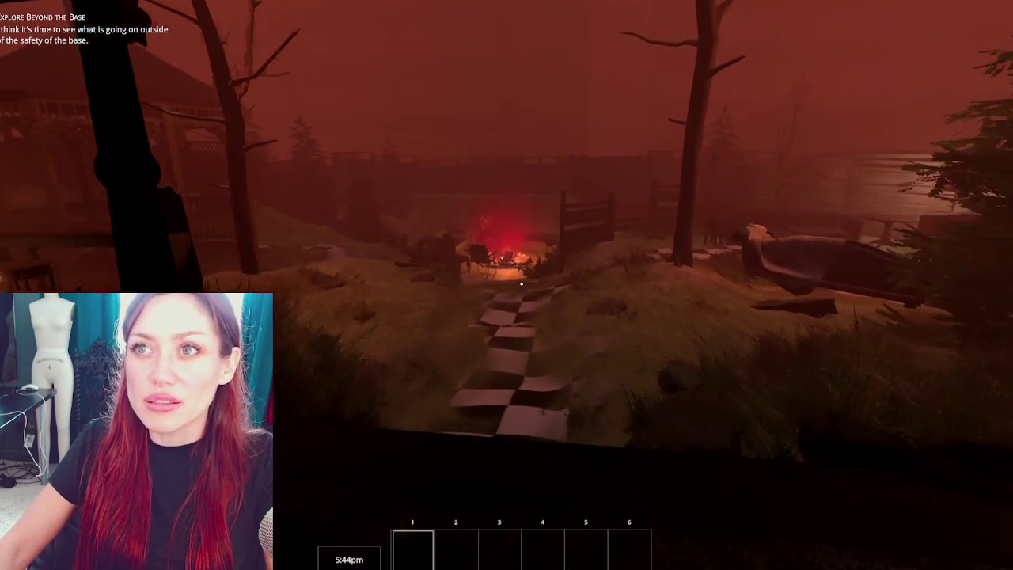
{"action": "key", "text": "s"}
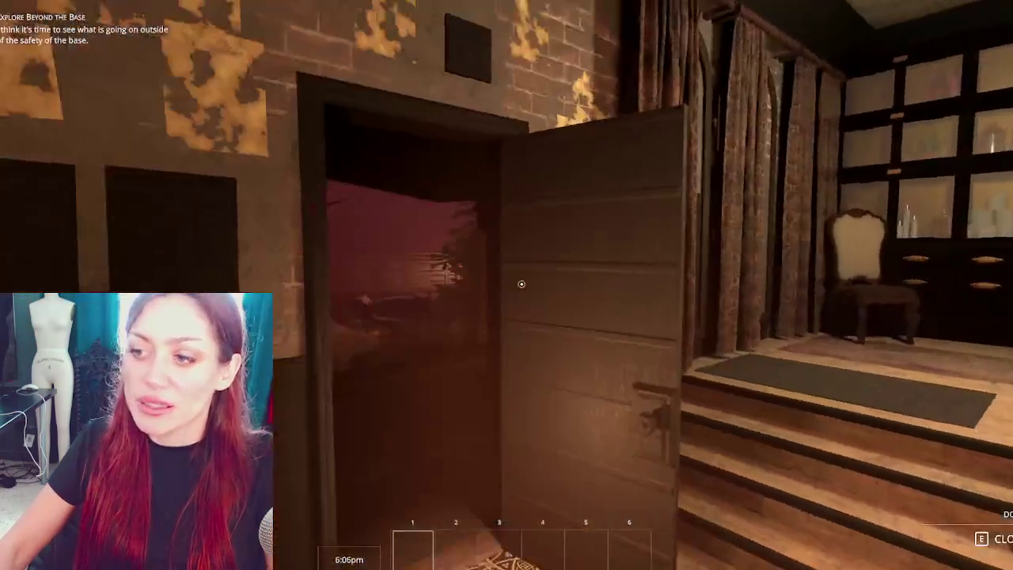
Pause indoors by the open door to show sleep, nutrition and life on the Stats tab.
{"action": "key", "text": "Escape"}
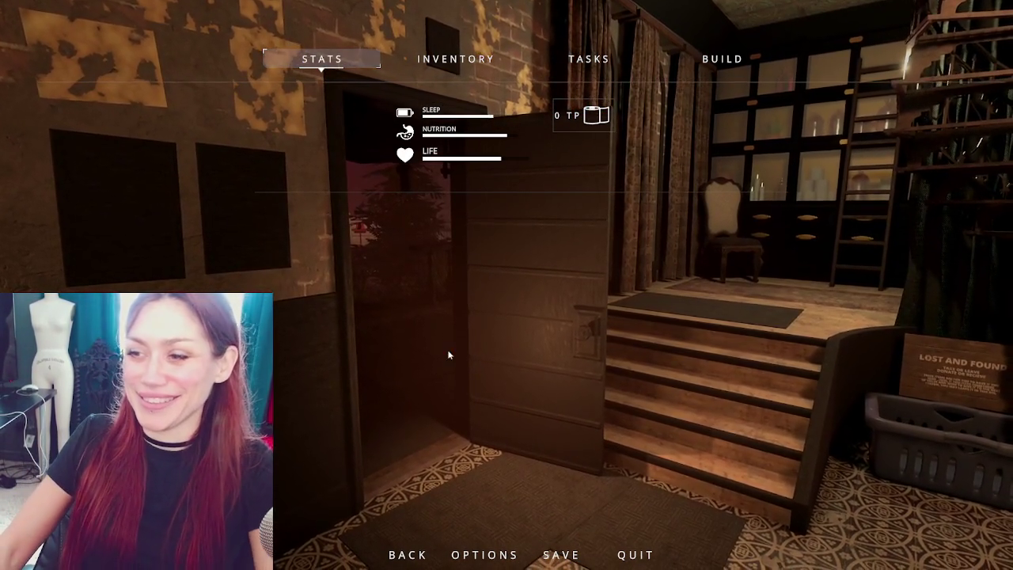
Unpause, look over the Lost and Found bin, spiral staircase and bar, then reach the dark door.
{"action": "key", "text": "Escape"}
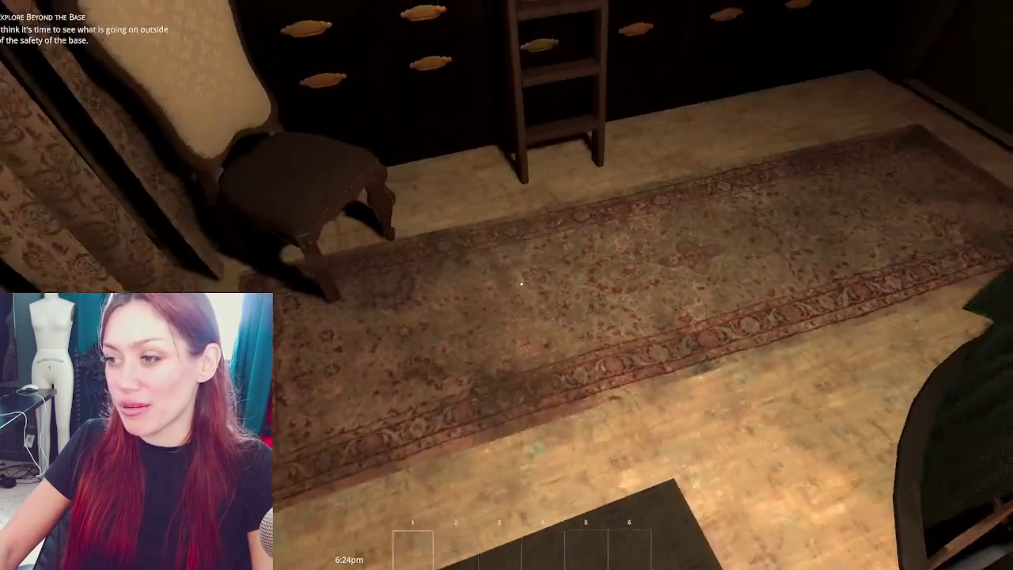
{"action": "key", "text": "d"}
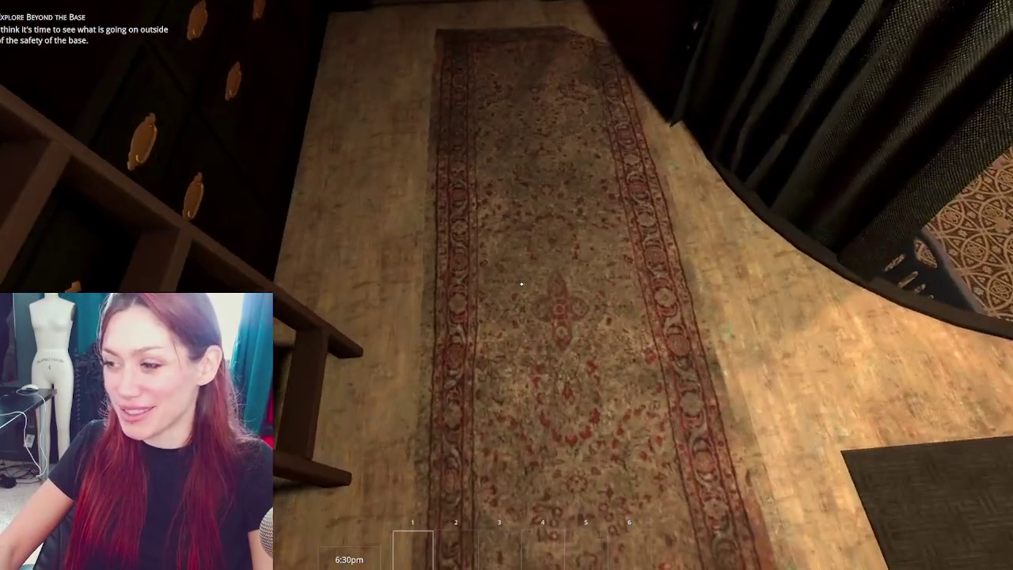
{"action": "key", "text": "w"}
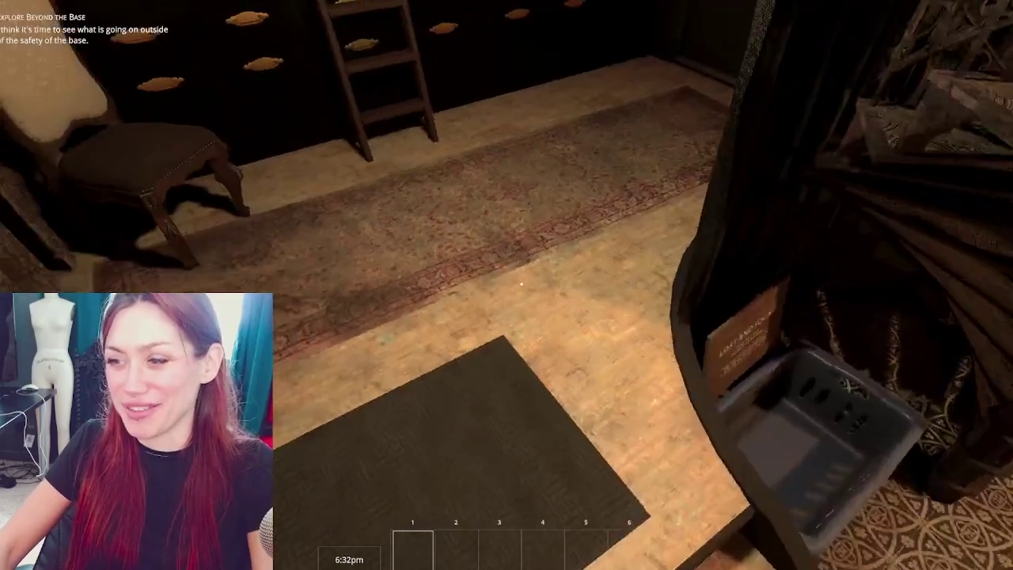
{"action": "key", "text": "w"}
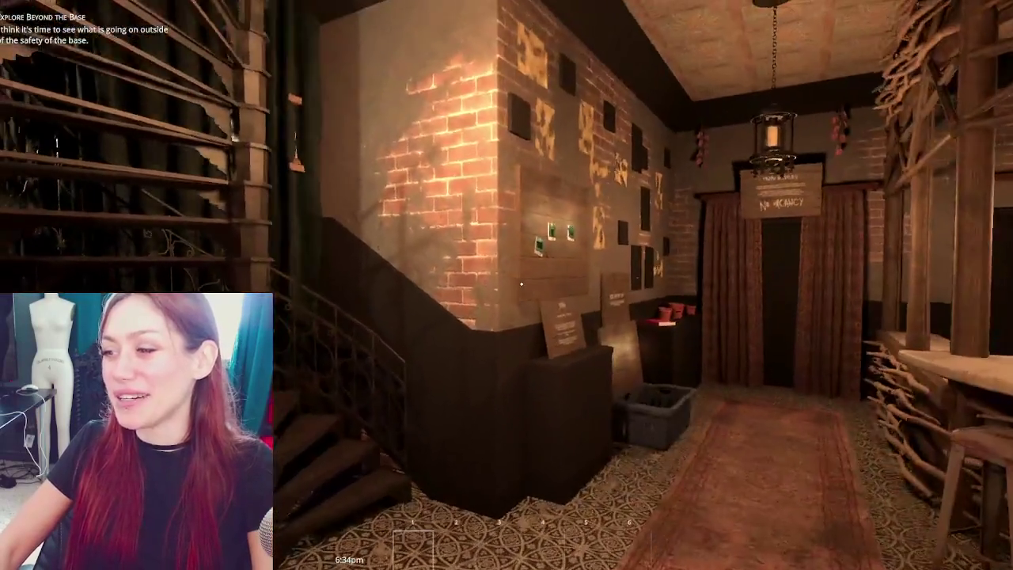
{"action": "key", "text": "w"}
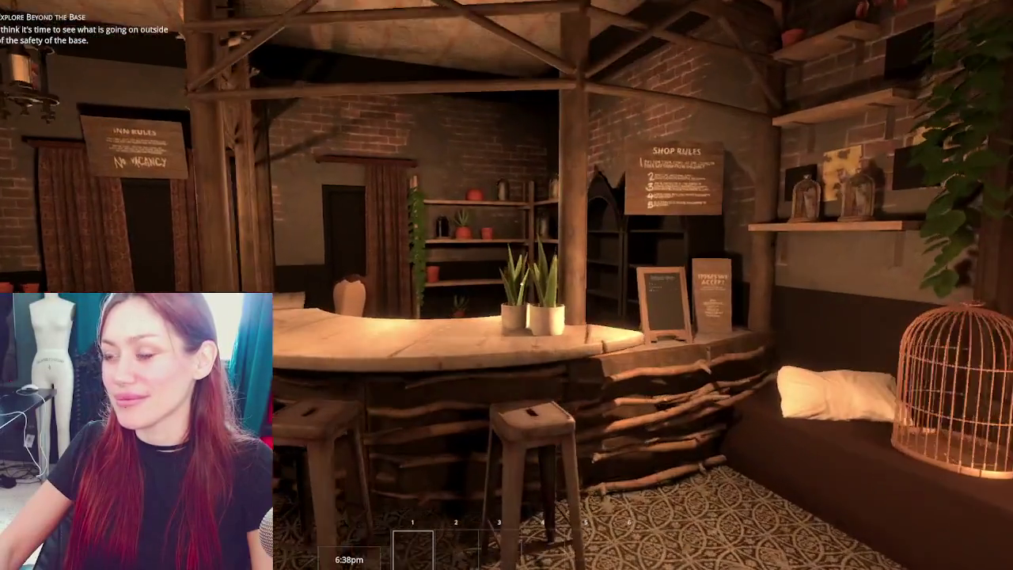
{"action": "key", "text": "w"}
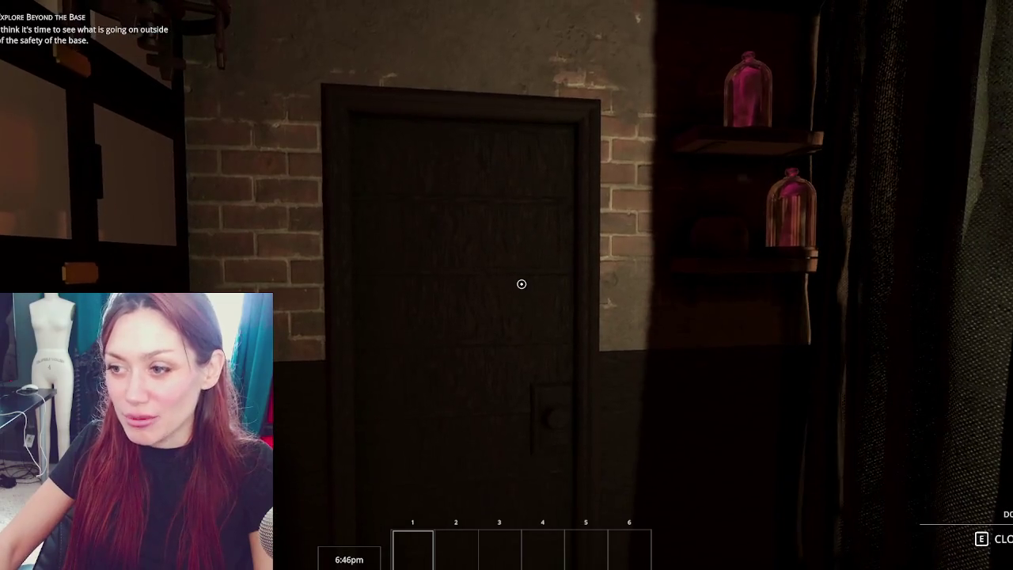
Go out the dark door, past the red-lit campfire along the checkered path, and through the wooden gate.
{"action": "key", "text": "e"}
{"action": "key", "text": "w"}
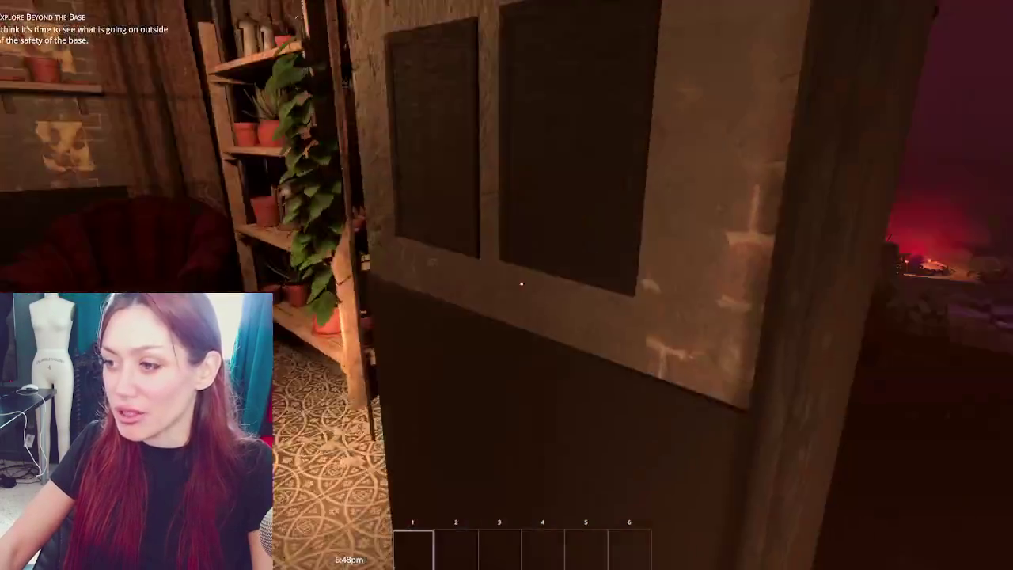
{"action": "key", "text": "w"}
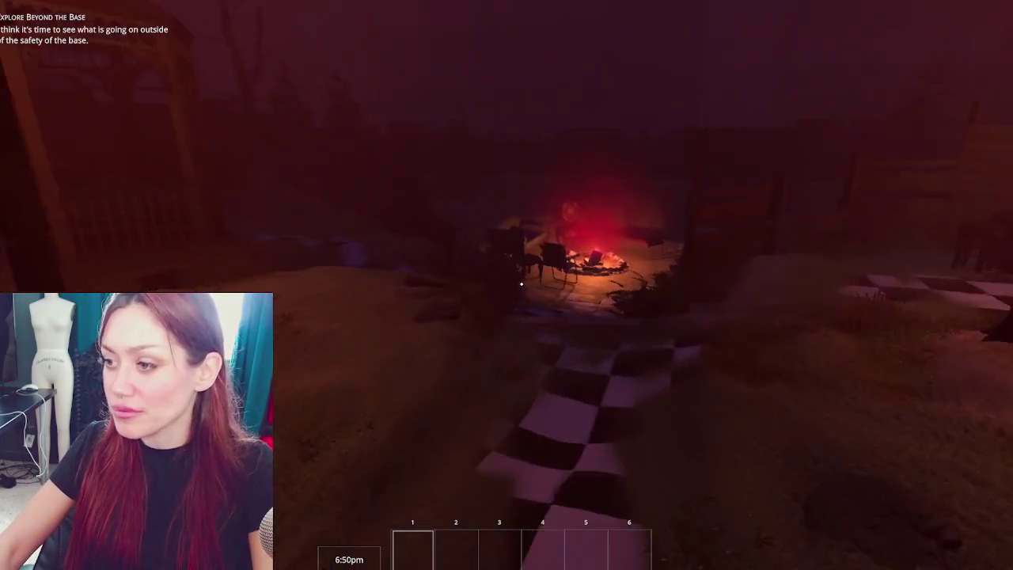
{"action": "key", "text": "w"}
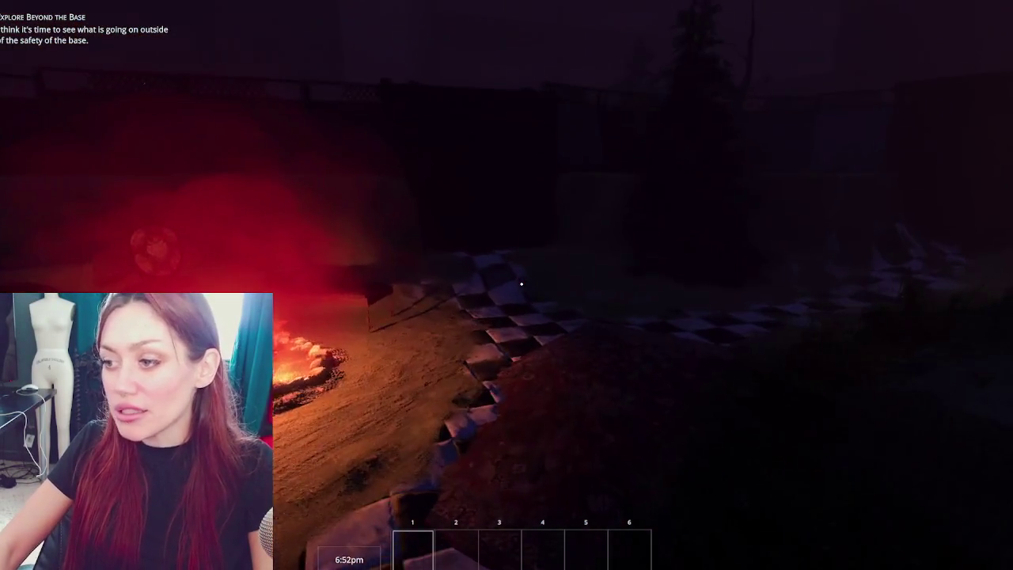
{"action": "key", "text": "w"}
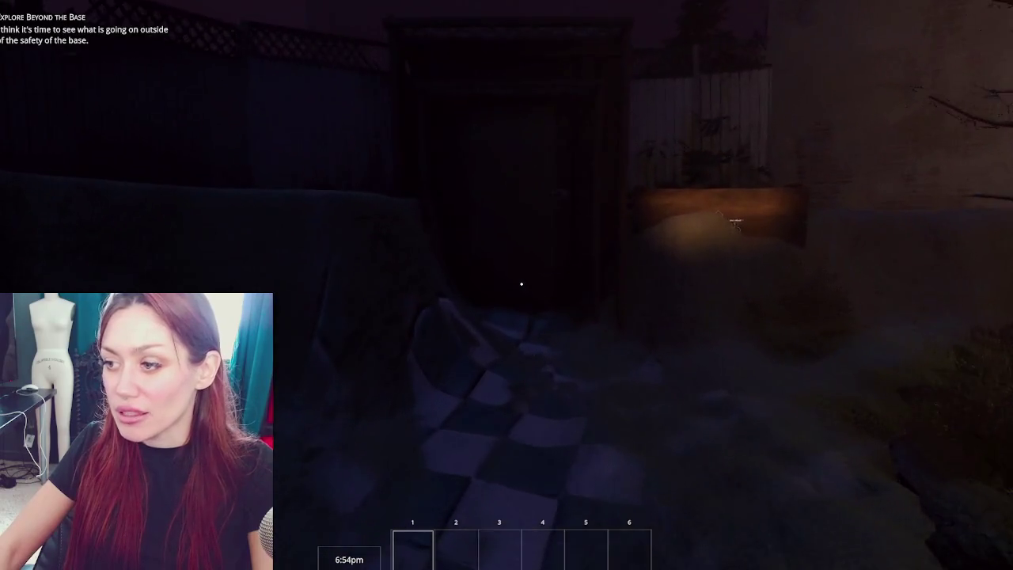
{"action": "key", "text": "e"}
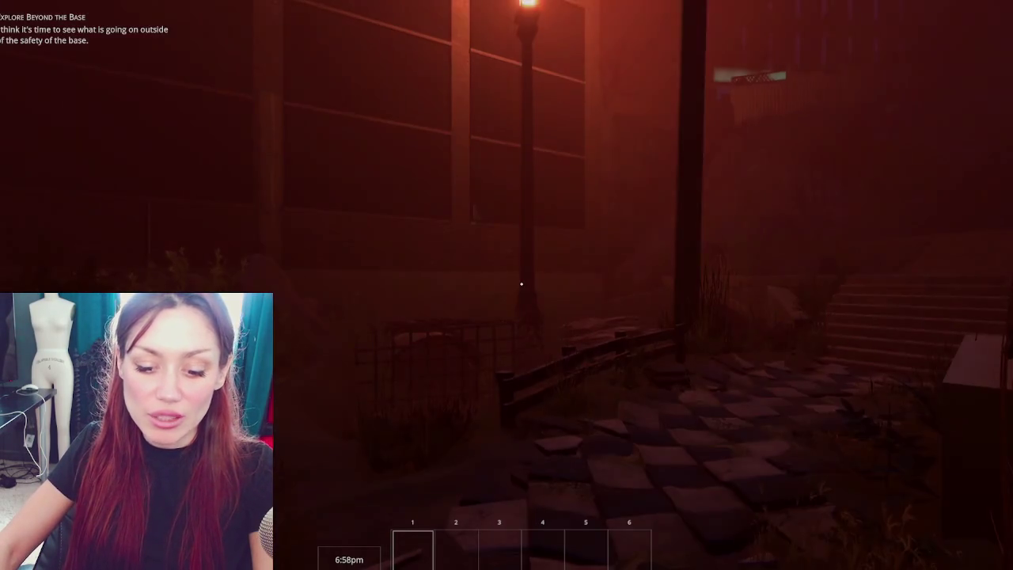
Walk around the Todays Items chalkboard counter and chain-link fence, ending a step back from the chalkboard.
{"action": "key", "text": "w"}
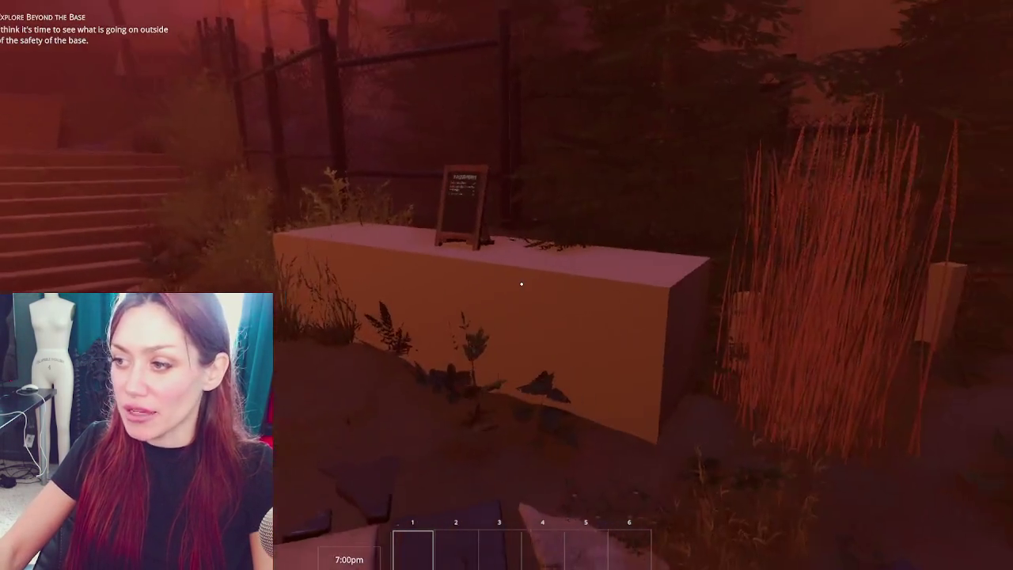
{"action": "key", "text": "w"}
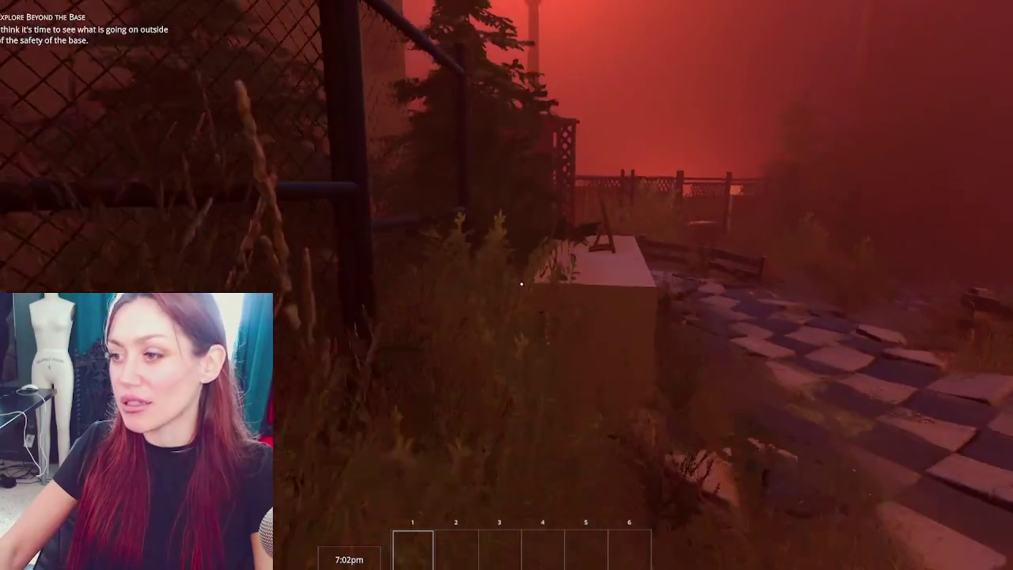
{"action": "key", "text": "w"}
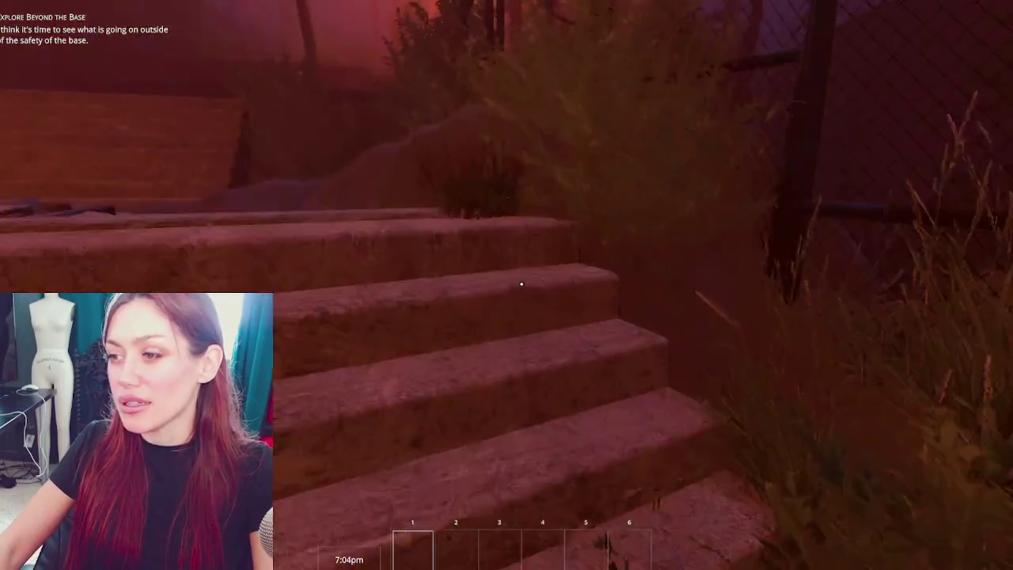
{"action": "key", "text": "w"}
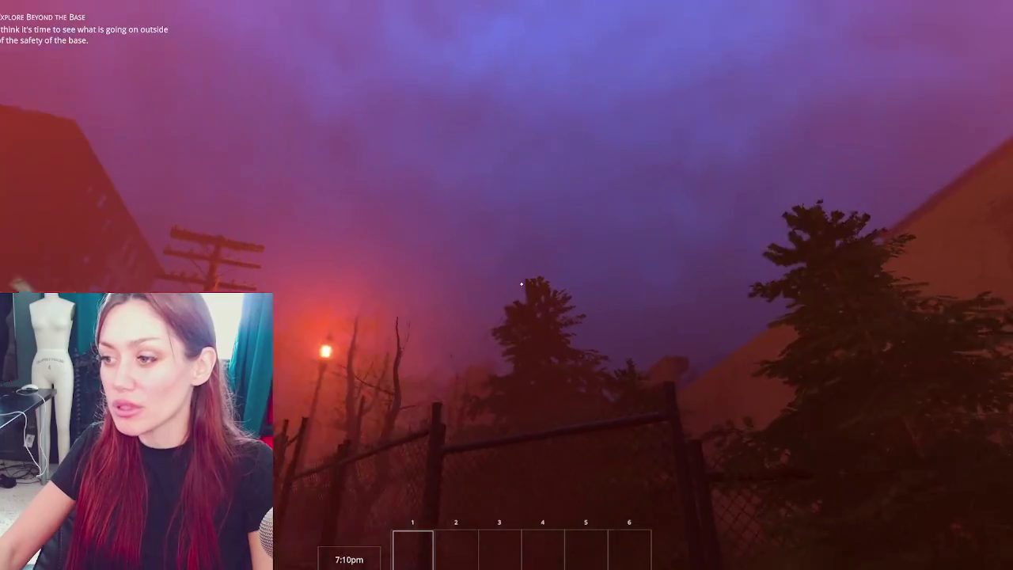
{"action": "key", "text": "w"}
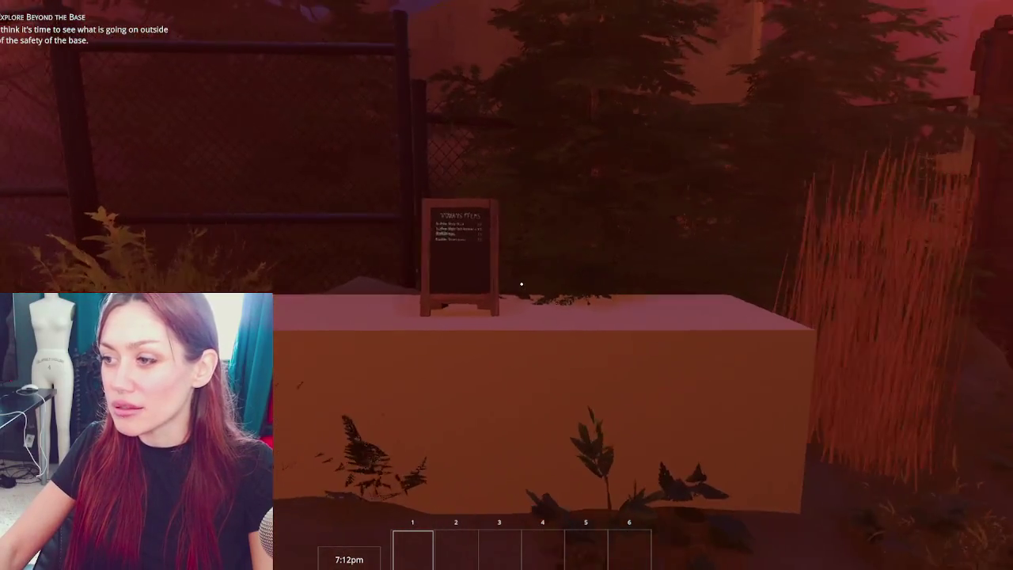
{"action": "key", "text": "s"}
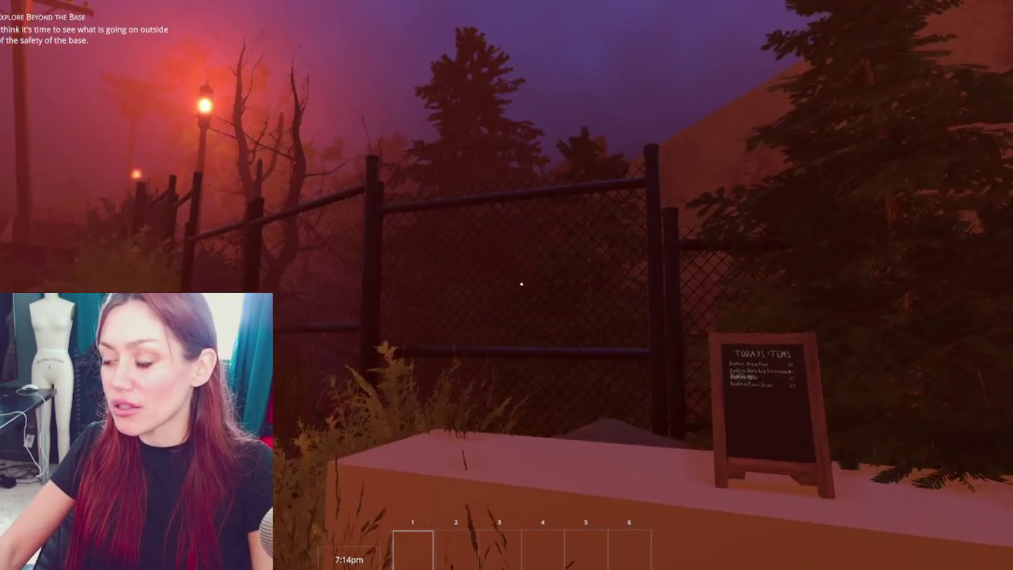
{"action": "key", "text": "w"}
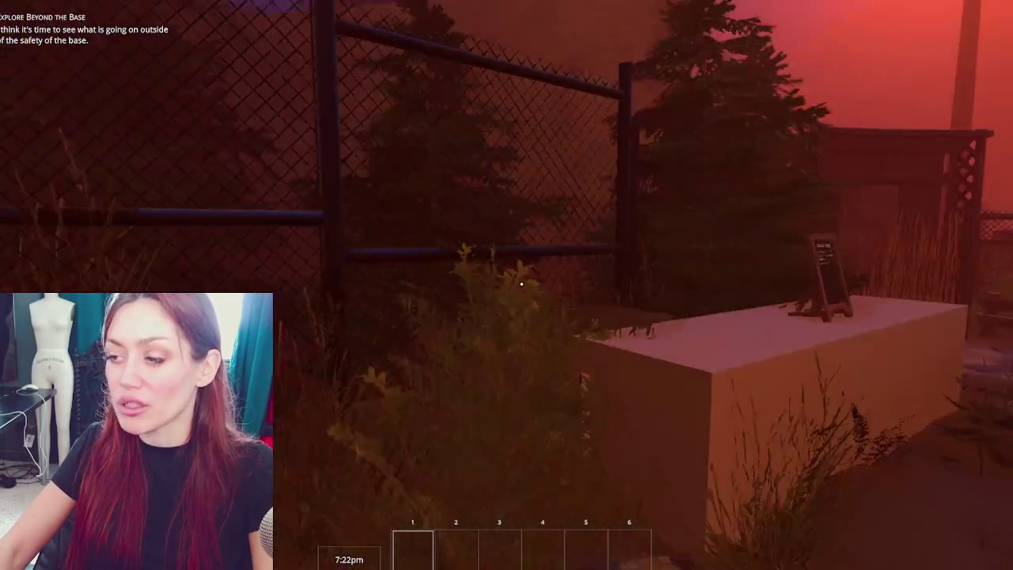
{"action": "key", "text": "w"}
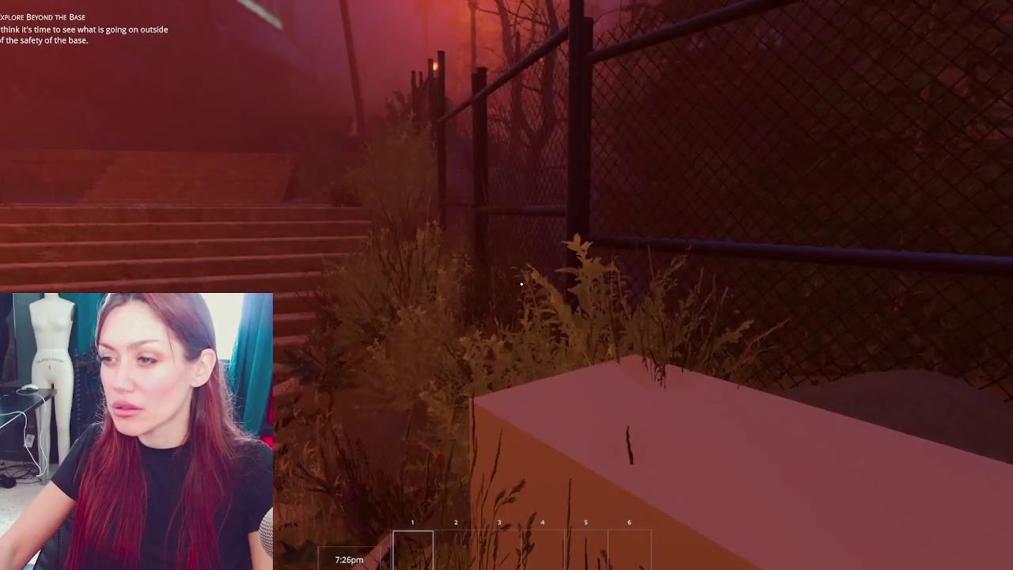
{"action": "mouse_move", "coordinate": [522, 283]}
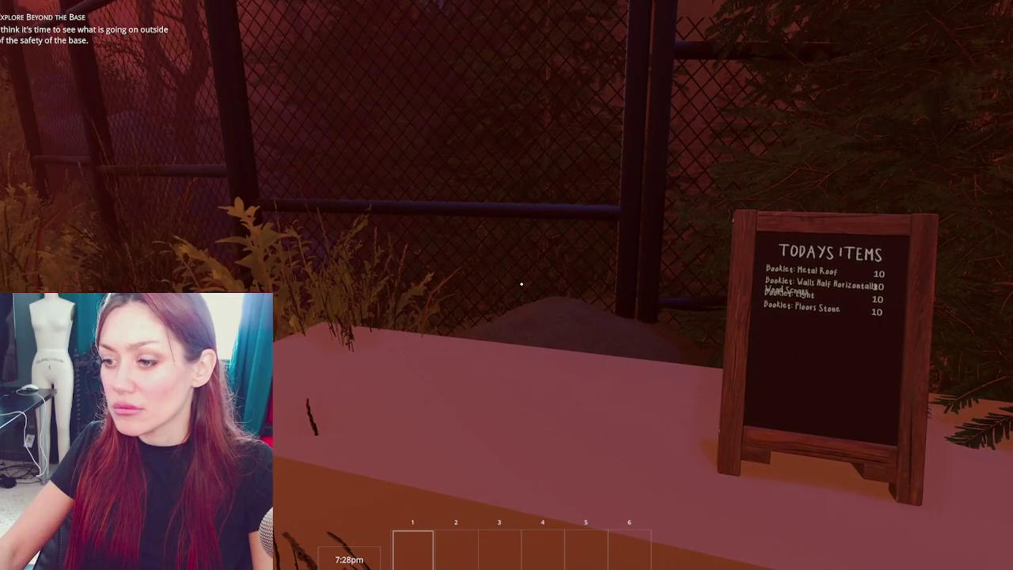
{"action": "key", "text": "s"}
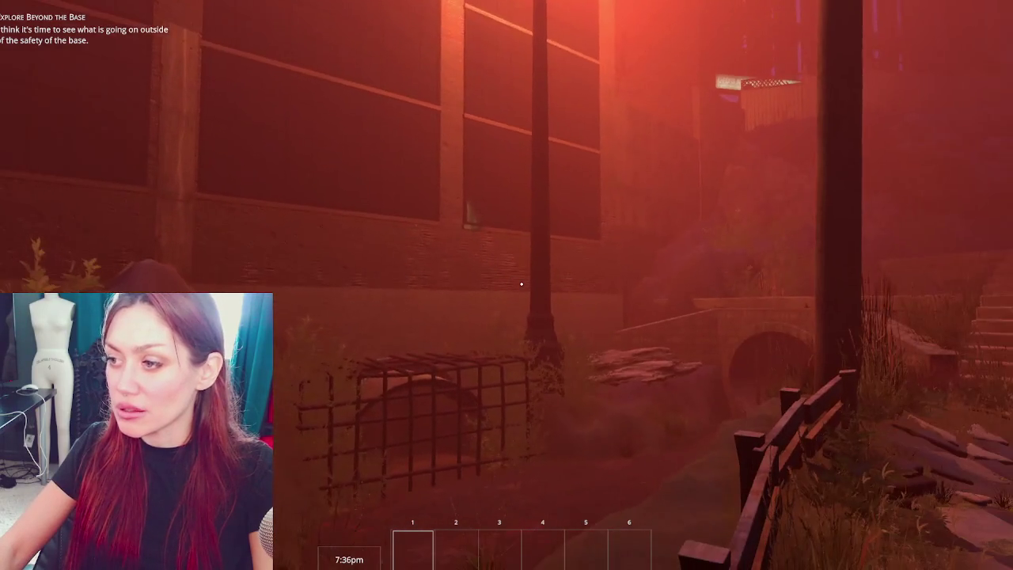
Walk to the big stairs and sprint up them with Shift+W until stamina runs out.
{"action": "key", "text": "w"}
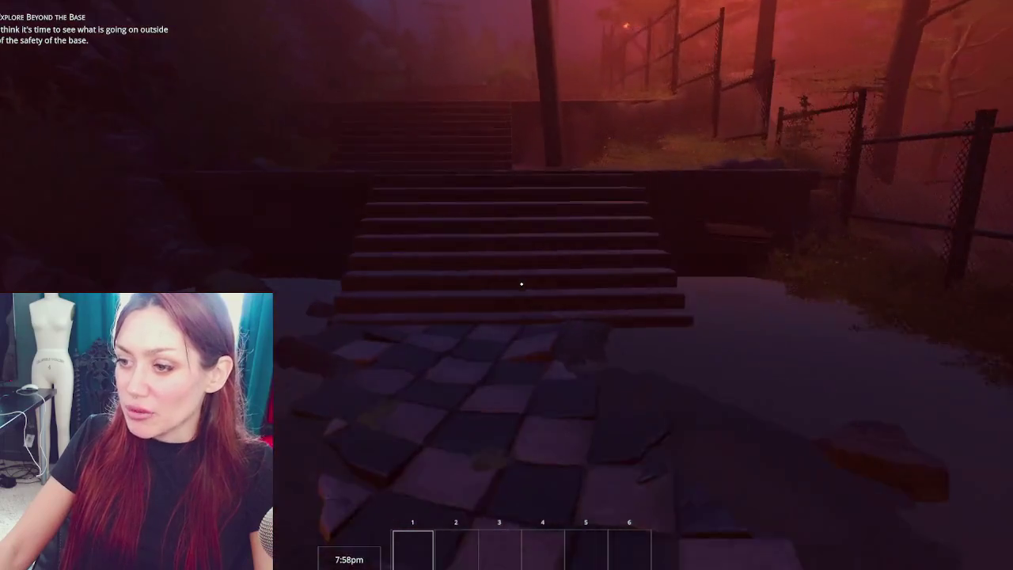
{"action": "key", "text": "shift+w"}
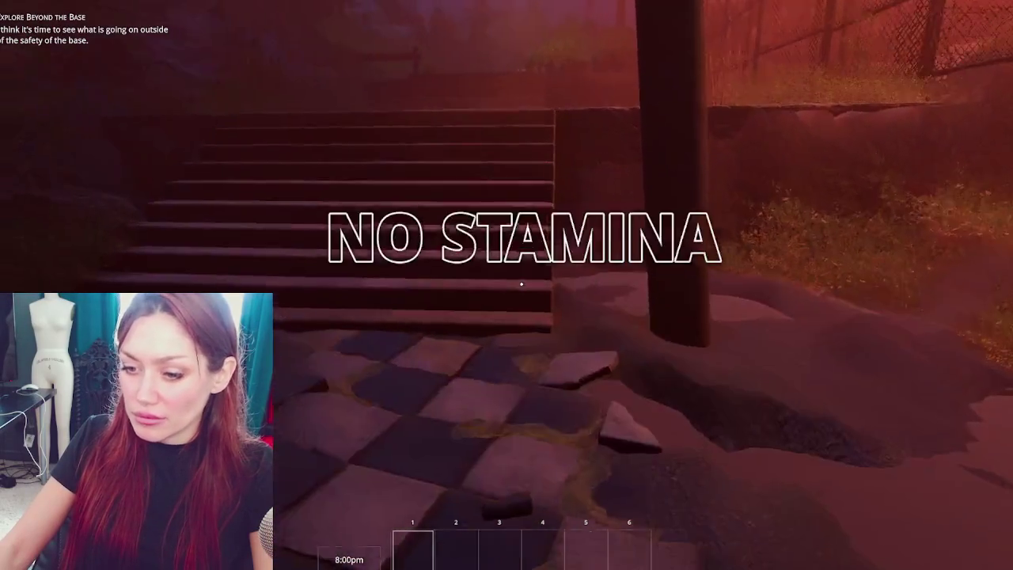
Climb onto the flagstone path, cross the snow toward the fence and bench, then pause.
{"action": "key", "text": "w"}
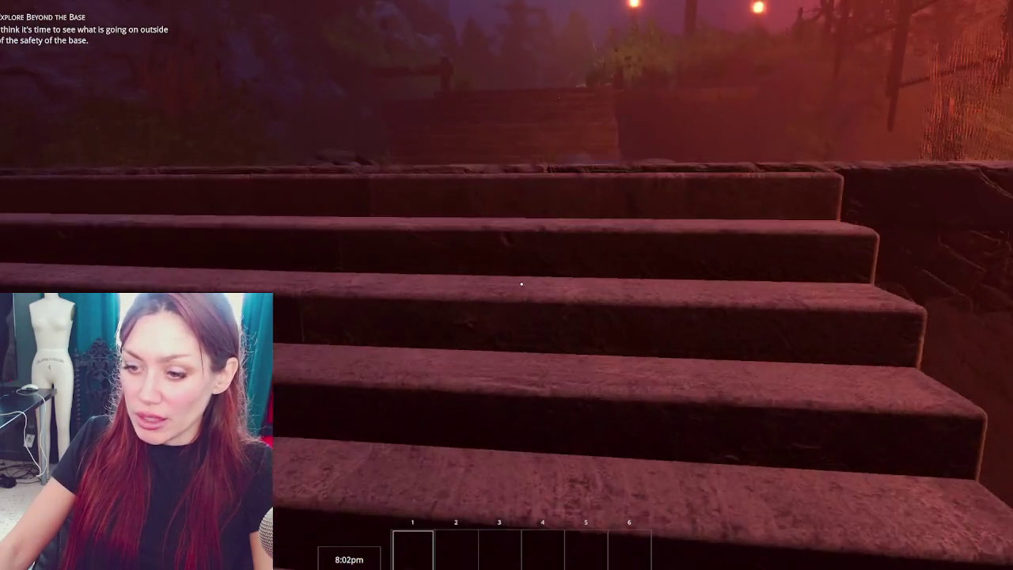
{"action": "key", "text": "w"}
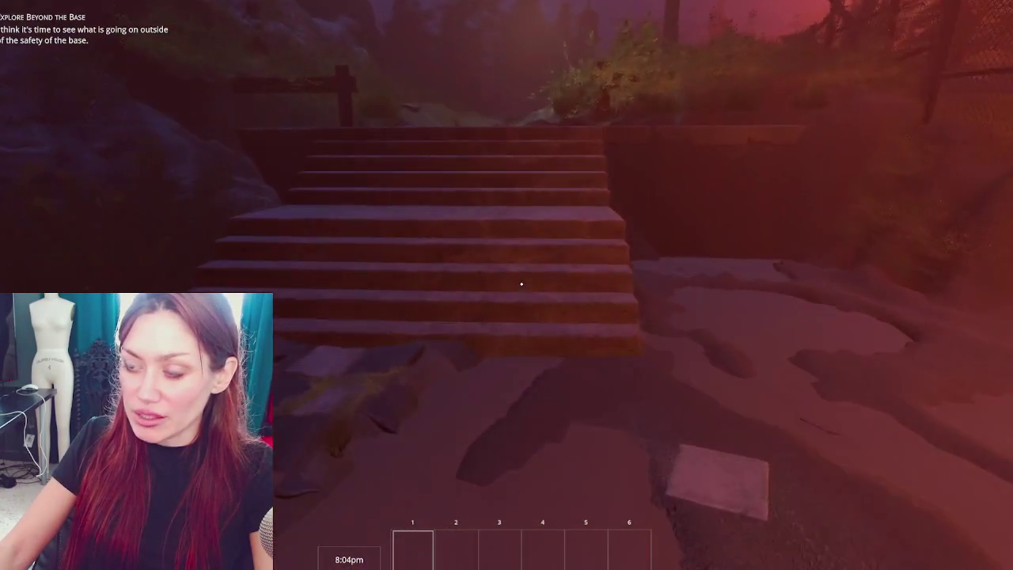
{"action": "key", "text": "w"}
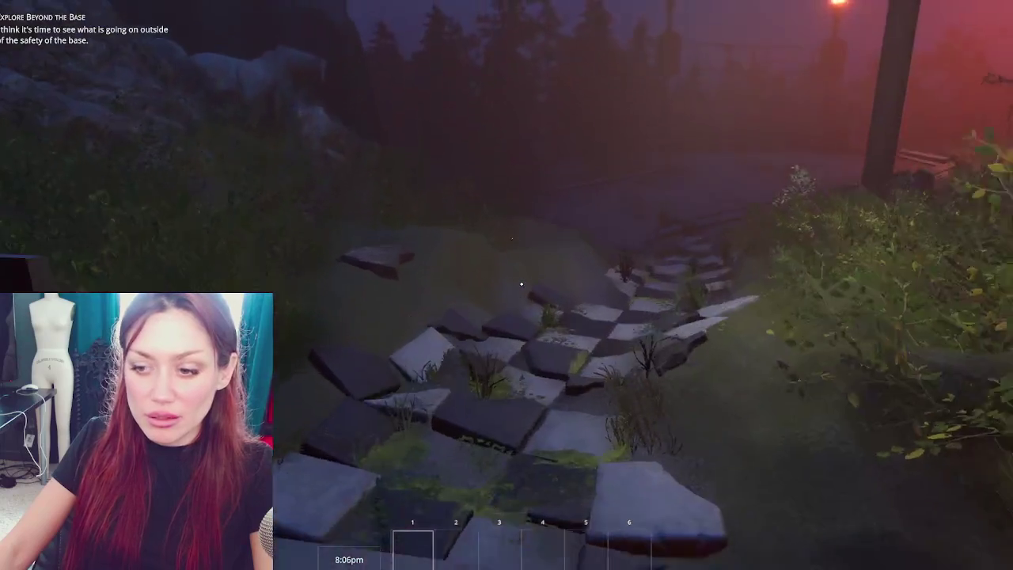
{"action": "key", "text": "w"}
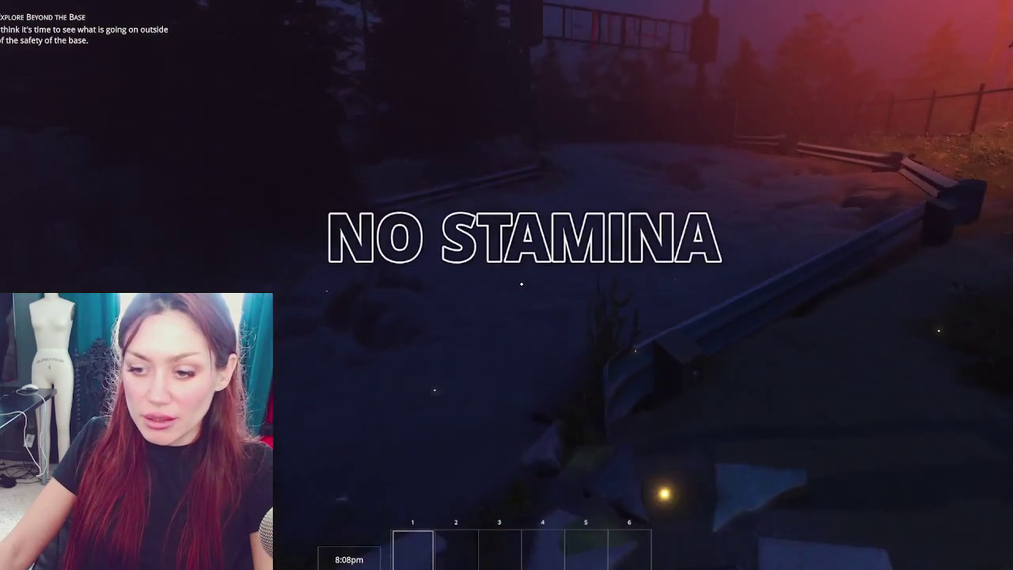
{"action": "key", "text": "w"}
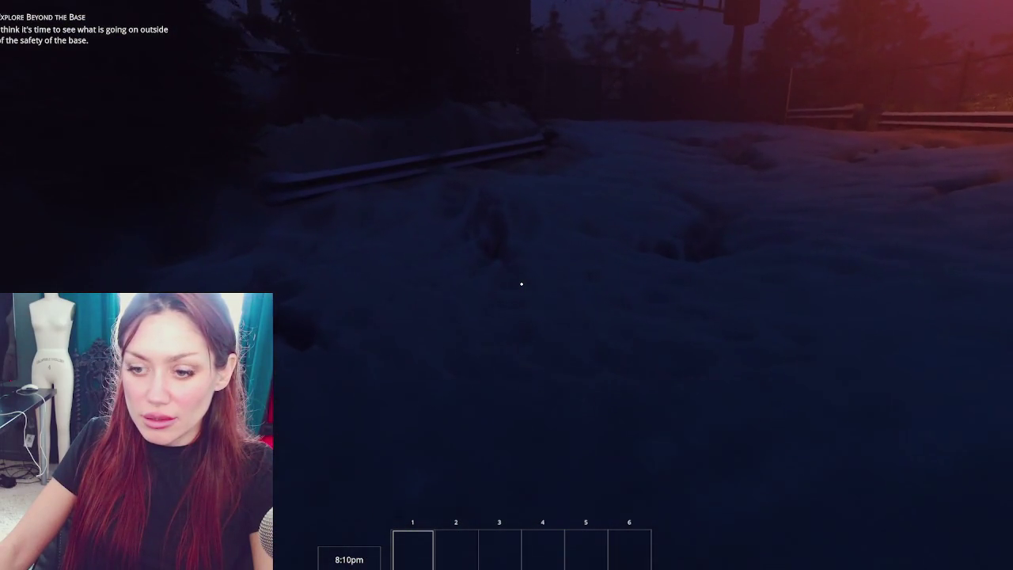
{"action": "key", "text": "w"}
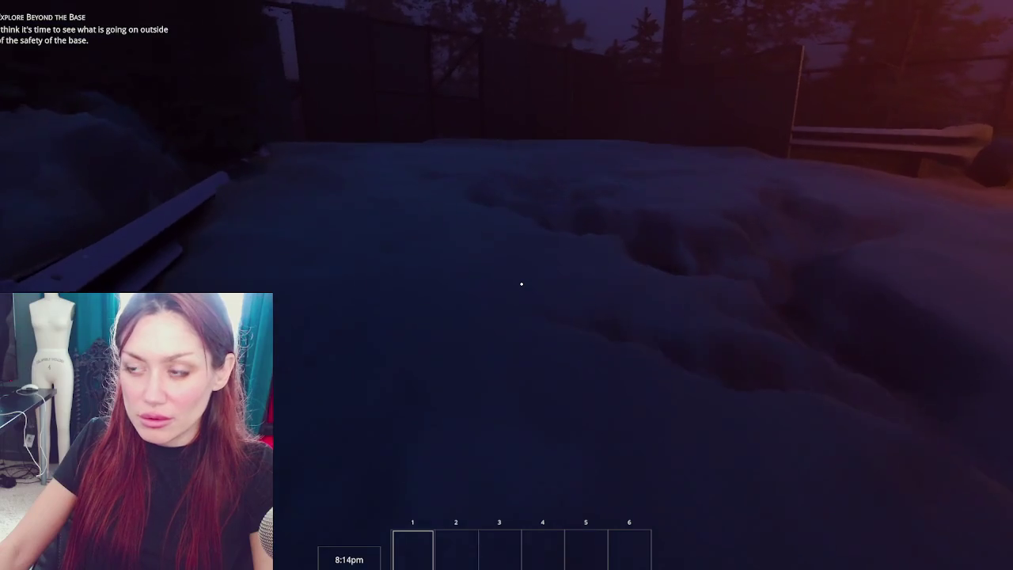
{"action": "key", "text": "Escape"}
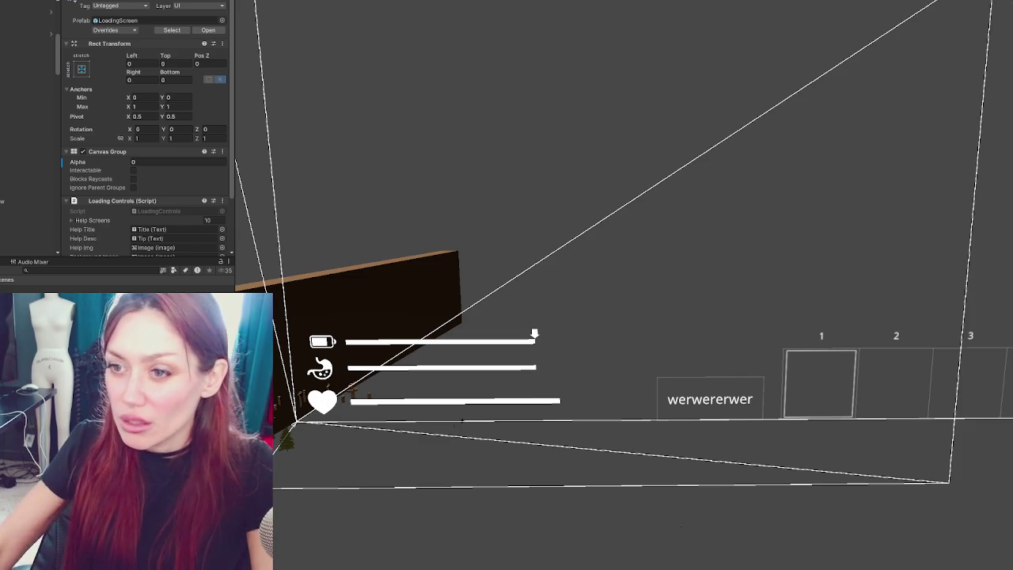
Inspect the battery icon, BG, Life Fill and heart Icon objects in the HUD bars.
{"action": "left_click", "coordinate": [4, 211]}
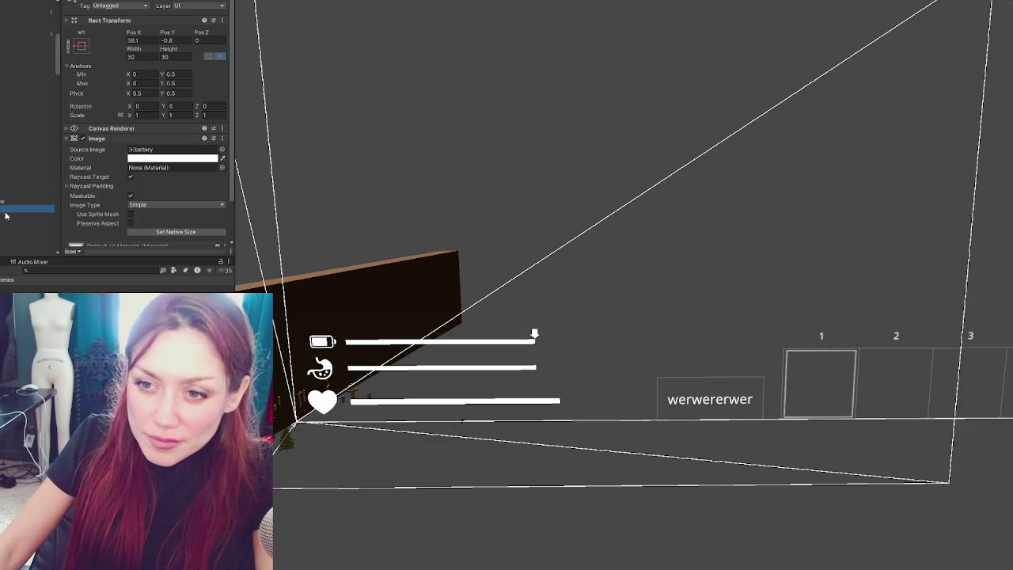
{"action": "scroll", "coordinate": [6, 158], "scroll_direction": "down", "scroll_amount": 3}
{"action": "key", "text": "Down"}
{"action": "key", "text": "Down"}
{"action": "key", "text": "Down"}
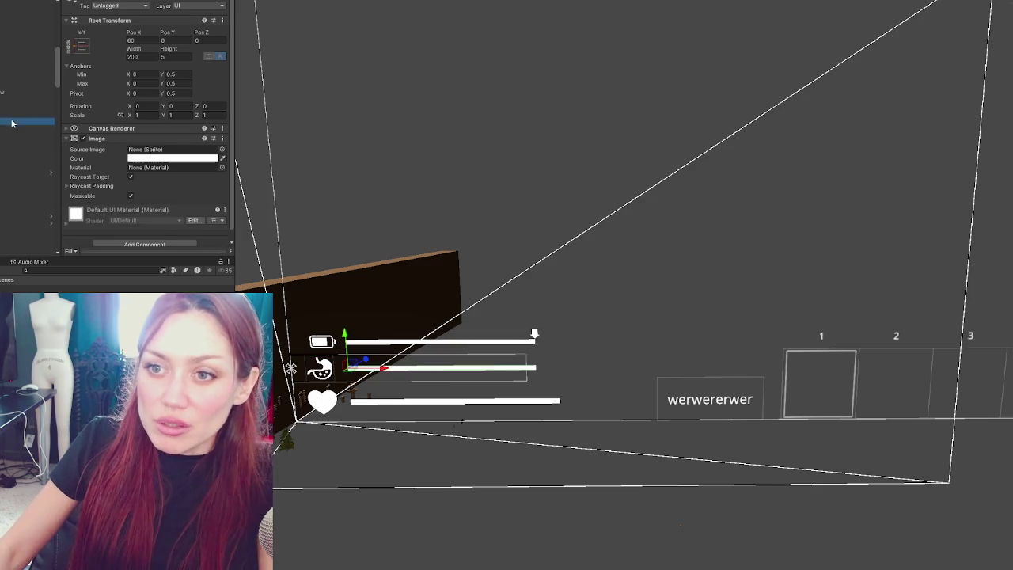
{"action": "key", "text": "Up"}
{"action": "key", "text": "Up"}
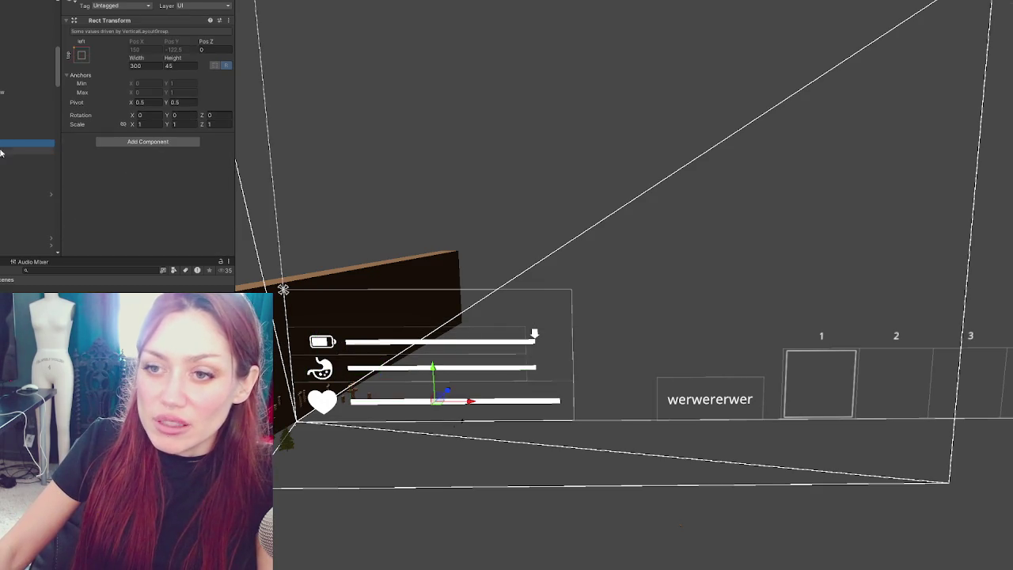
{"action": "left_click", "coordinate": [14, 151]}
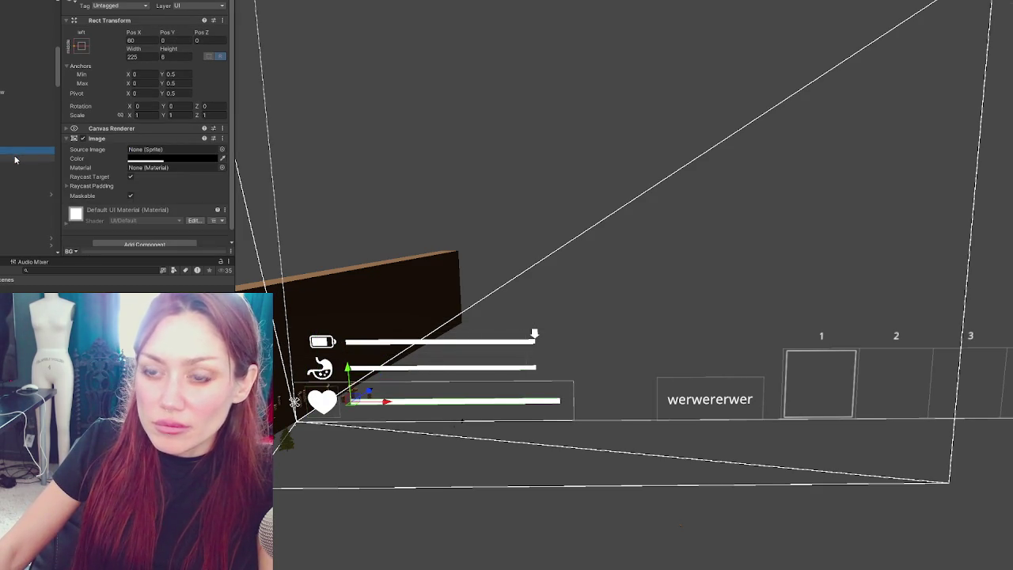
{"action": "left_click", "coordinate": [15, 159]}
{"action": "left_click", "coordinate": [14, 163]}
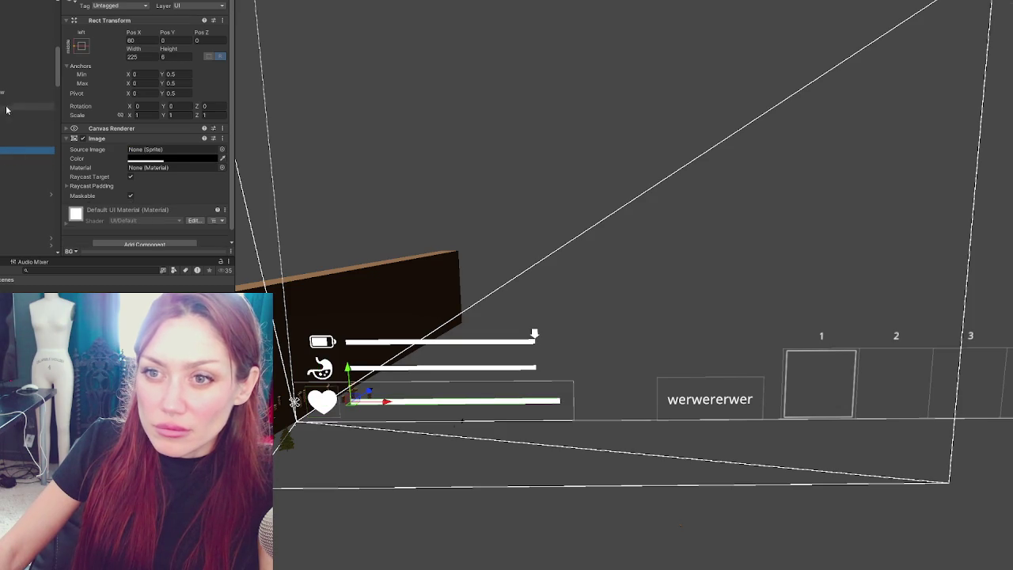
Move on through Energy Fill and Stamina BG to StaminaRedGlow and its Canvas Group Alpha of 0.
{"action": "left_click", "coordinate": [3, 68]}
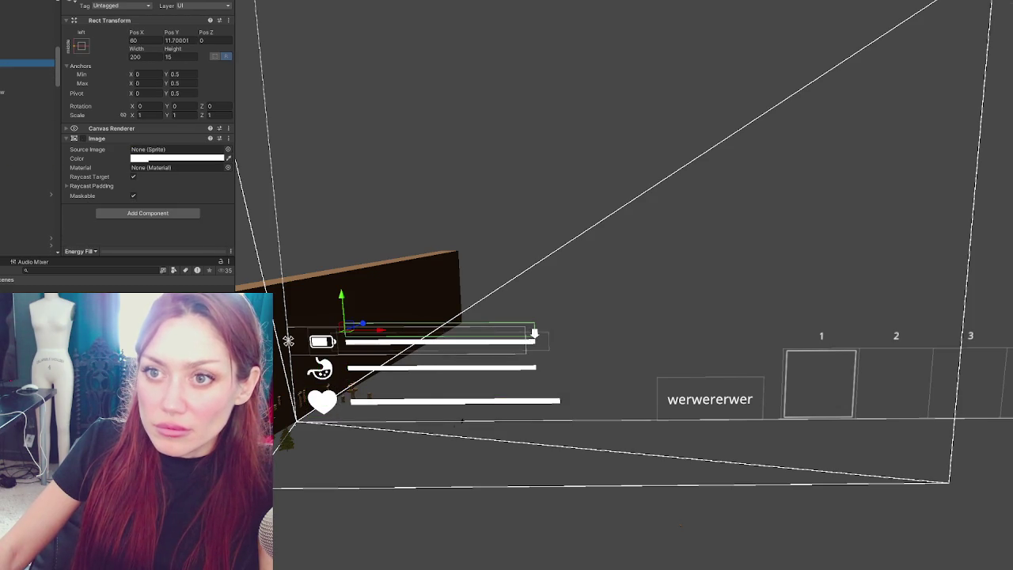
{"action": "left_click", "coordinate": [18, 86]}
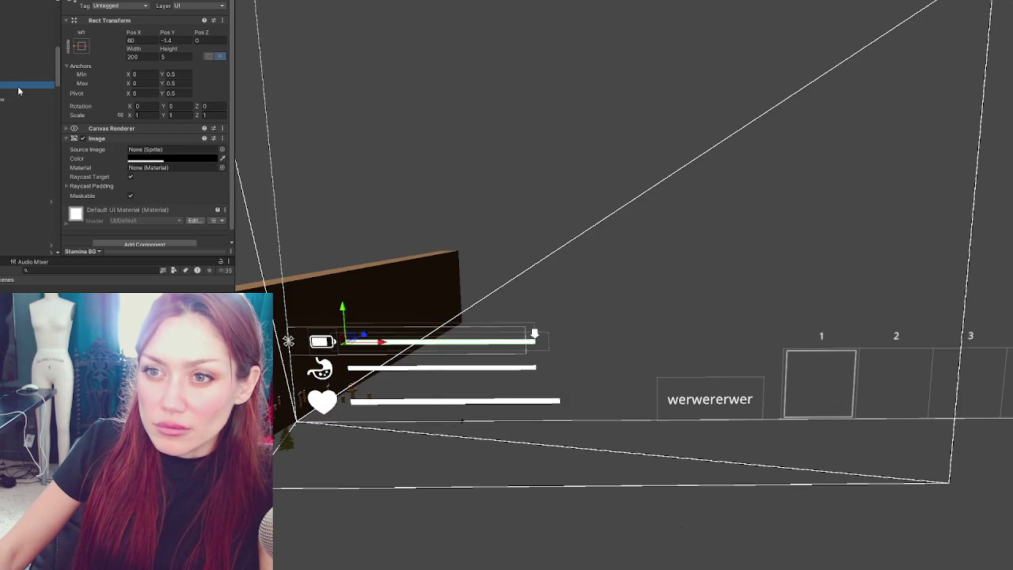
{"action": "left_click", "coordinate": [16, 98]}
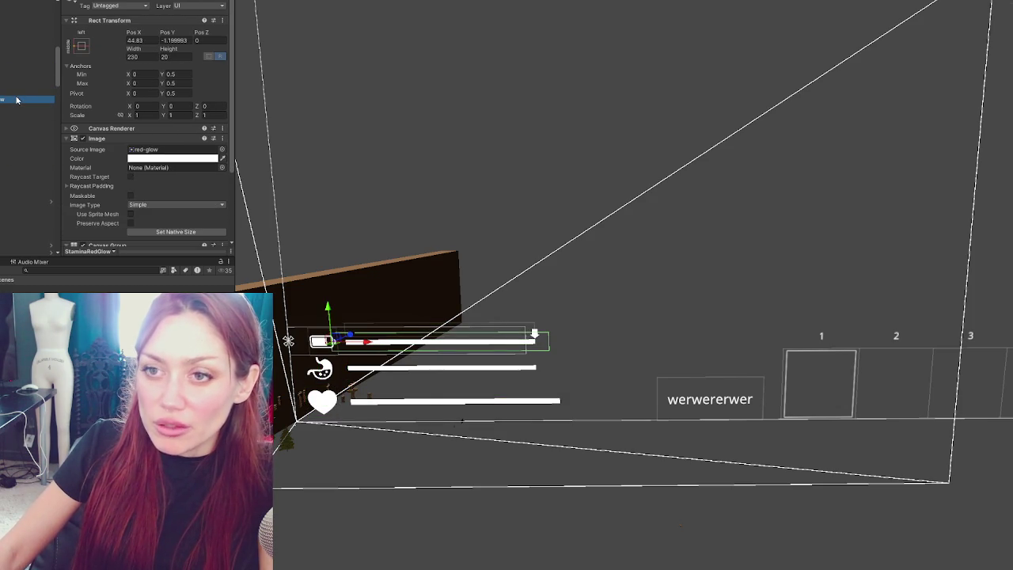
{"action": "scroll", "coordinate": [94, 131], "scroll_direction": "down", "scroll_amount": 3}
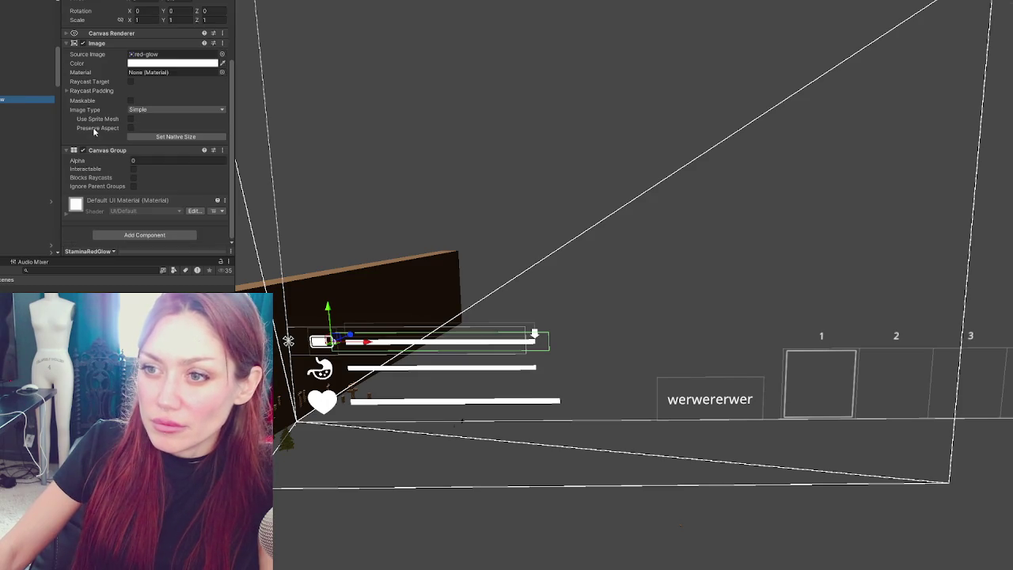
{"action": "left_click", "coordinate": [138, 160]}
Move StaminaRedGlow (1) lower in the hierarchy and set its Pos Y and Pos X to 0.
{"action": "type", "text": "1"}
{"action": "left_click", "coordinate": [3, 106]}
{"action": "mouse_move", "coordinate": [3, 150]}
{"action": "left_mouse_down"}
{"action": "mouse_move", "coordinate": [1, 186]}
{"action": "mouse_move", "coordinate": [3, 176]}
{"action": "left_mouse_up"}
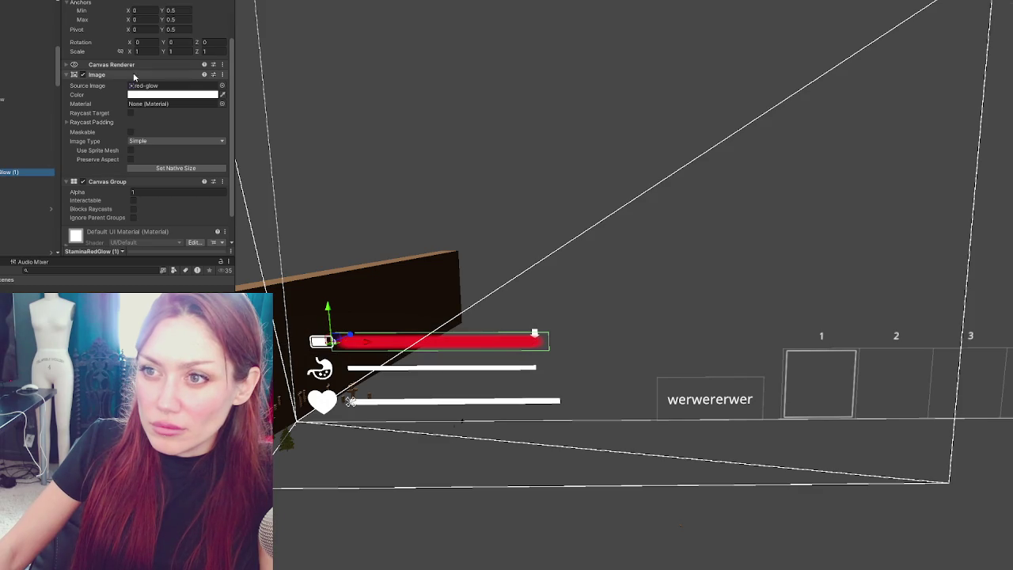
{"action": "scroll", "coordinate": [182, 47], "scroll_direction": "up", "scroll_amount": 3}
{"action": "left_click", "coordinate": [180, 43]}
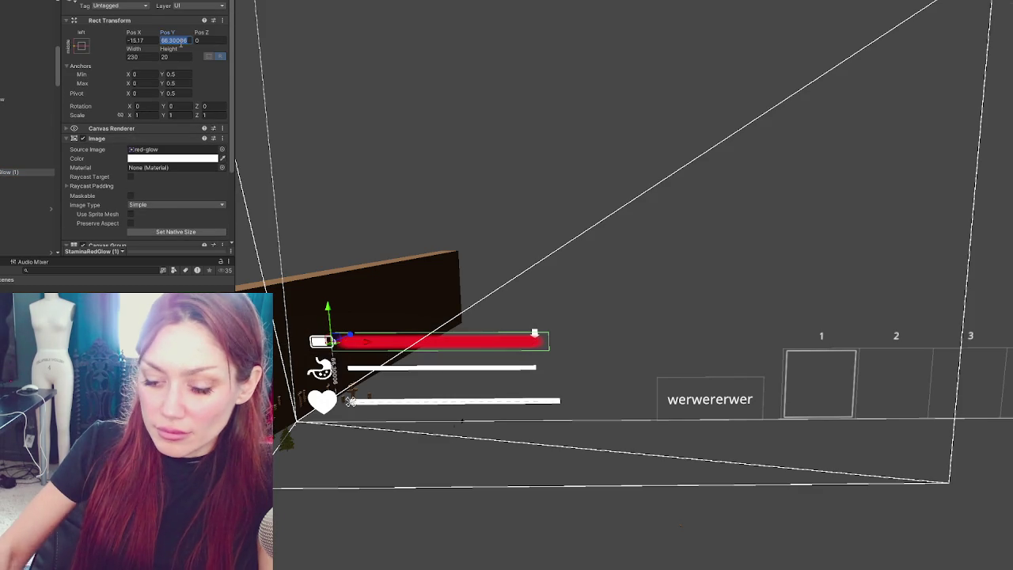
{"action": "type", "text": "0"}
{"action": "key", "text": "shift+Tab"}
{"action": "type", "text": "0"}
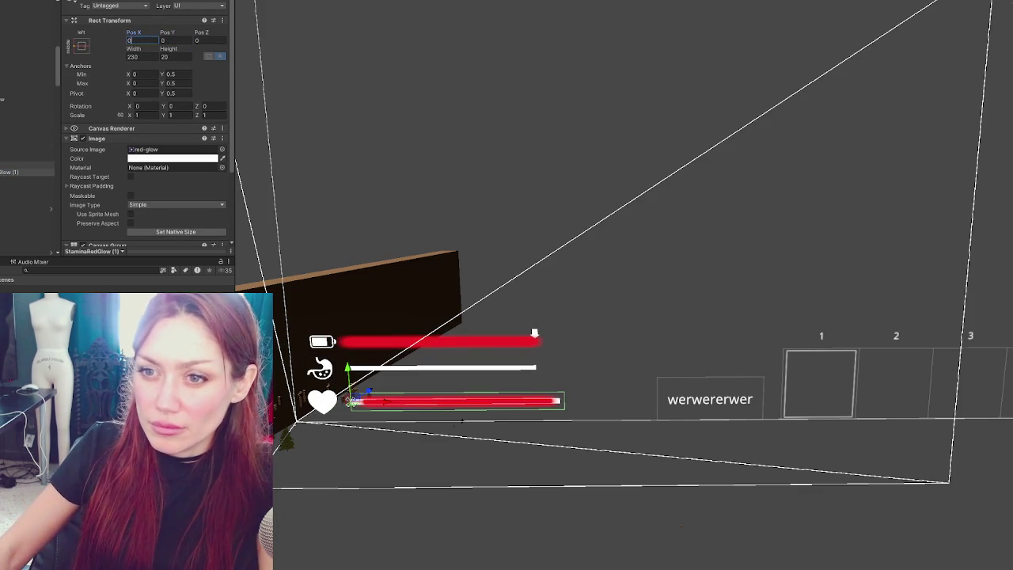
Select the heart row's glow copy and set its Width to 300.
{"action": "left_click", "coordinate": [24, 143]}
{"action": "left_click", "coordinate": [24, 151]}
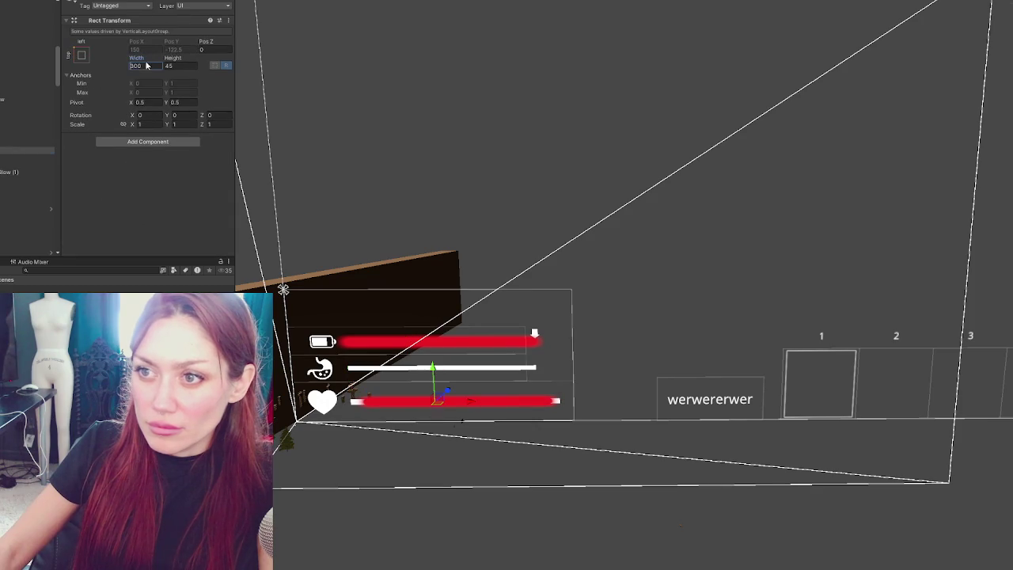
{"action": "left_click", "coordinate": [24, 172]}
{"action": "left_click", "coordinate": [149, 56]}
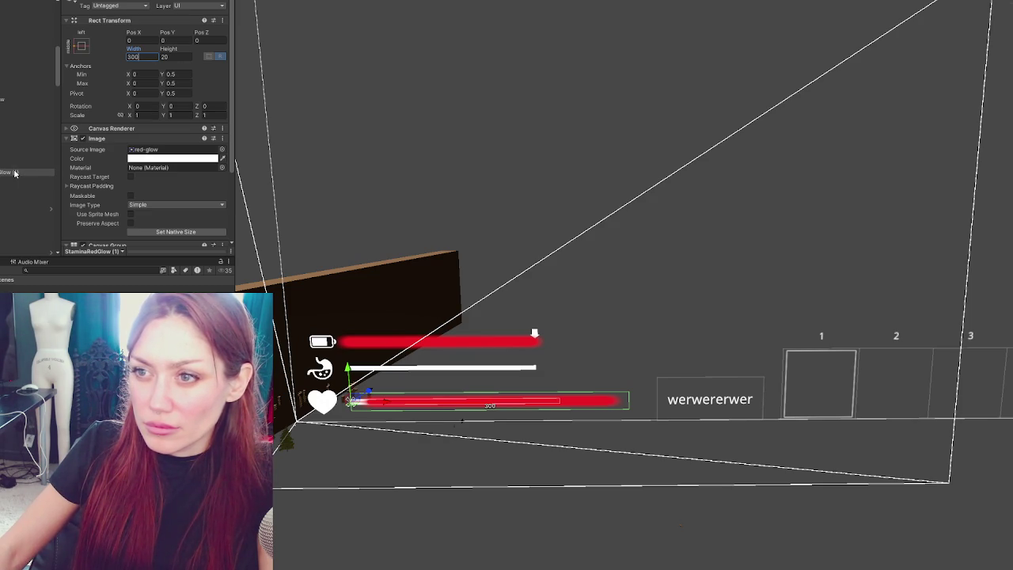
{"action": "scroll", "coordinate": [96, 176], "scroll_direction": "down", "scroll_amount": 3}
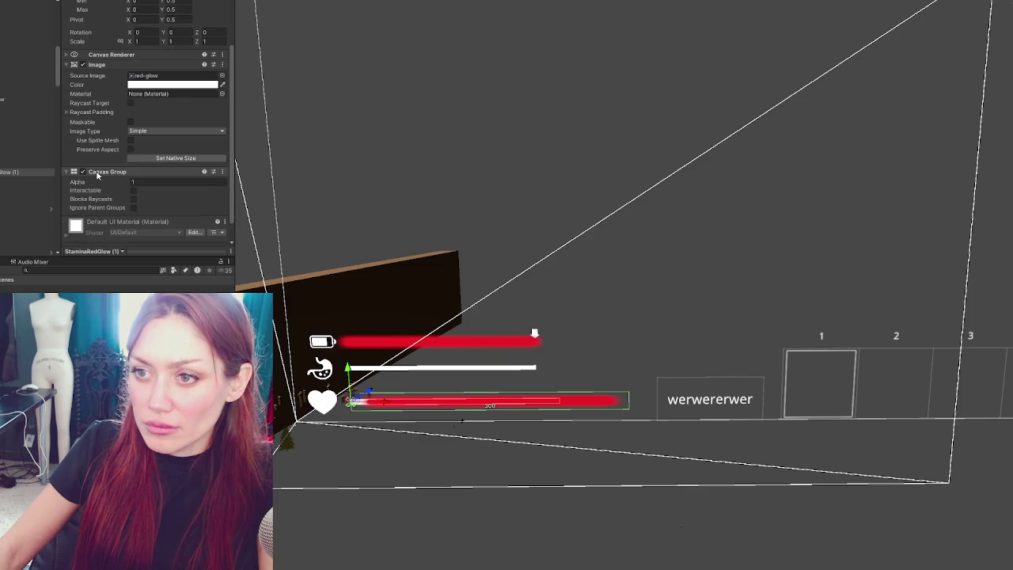
{"action": "scroll", "coordinate": [96, 176], "scroll_direction": "up", "scroll_amount": 3}
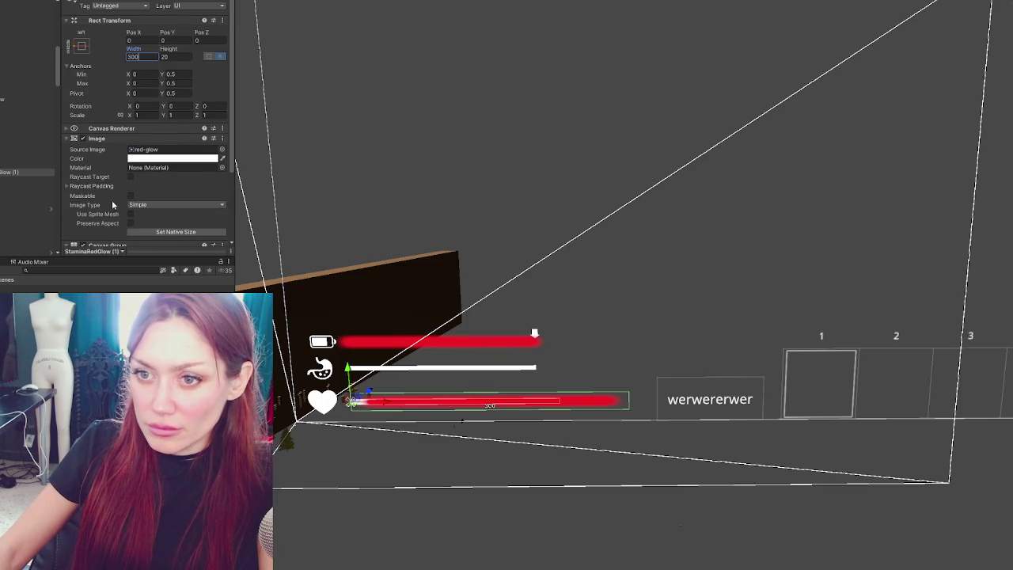
{"action": "left_click", "coordinate": [4, 101]}
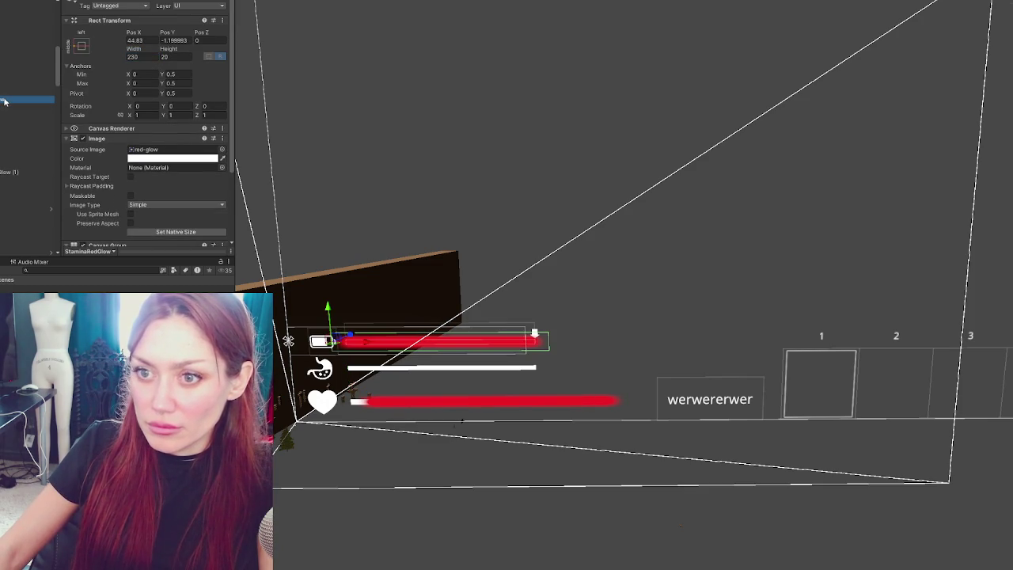
{"action": "left_click", "coordinate": [6, 173]}
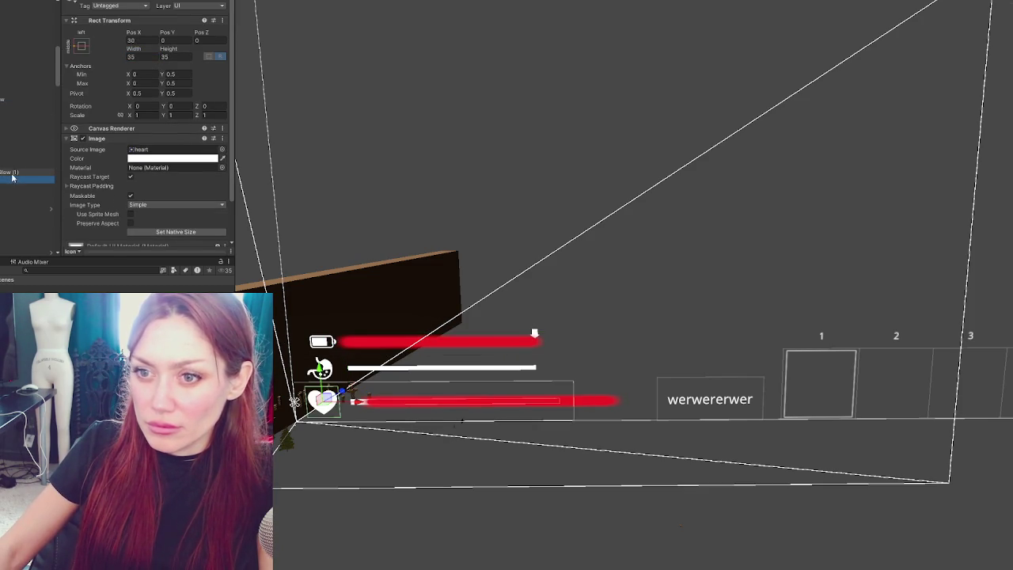
Slide the heart bar's glow right and try stretching it, undoing the scale change.
{"action": "mouse_move", "coordinate": [375, 406]}
{"action": "left_mouse_down"}
{"action": "mouse_move", "coordinate": [316, 408]}
{"action": "mouse_move", "coordinate": [501, 417]}
{"action": "mouse_move", "coordinate": [379, 415]}
{"action": "mouse_move", "coordinate": [408, 416]}
{"action": "left_mouse_up"}
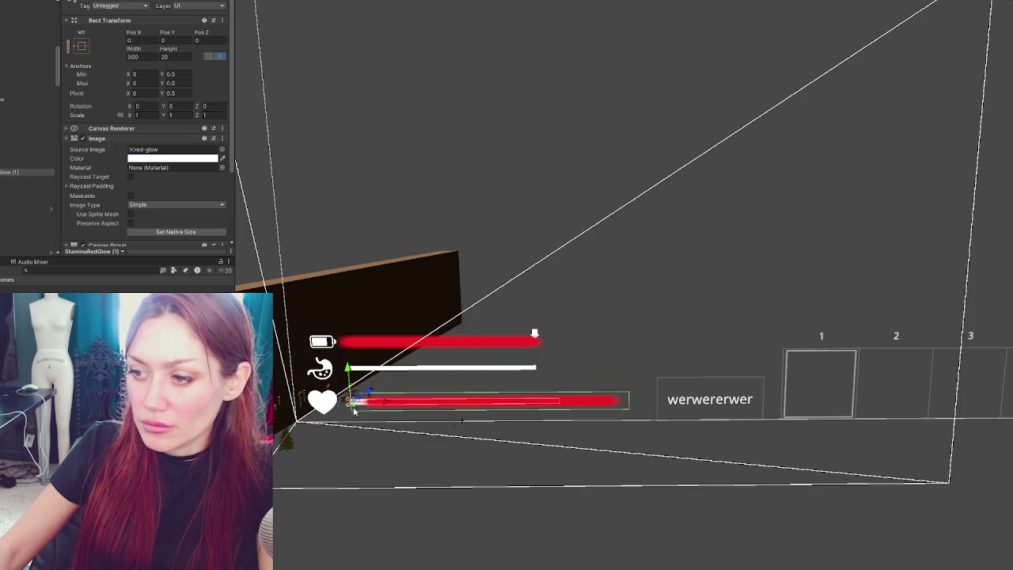
{"action": "left_click", "coordinate": [26, 151]}
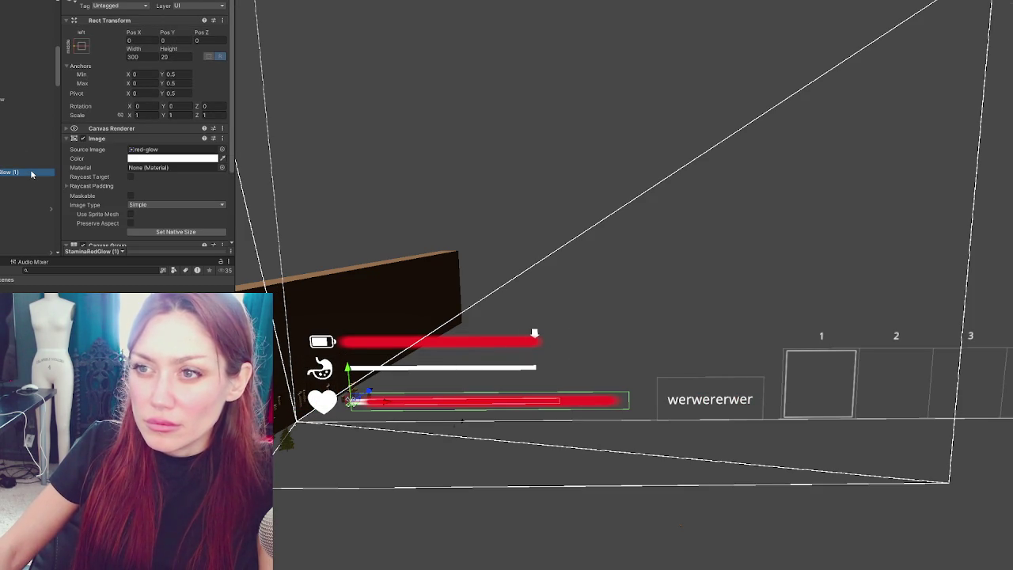
{"action": "left_click", "coordinate": [3, 159]}
{"action": "left_click", "coordinate": [2, 165]}
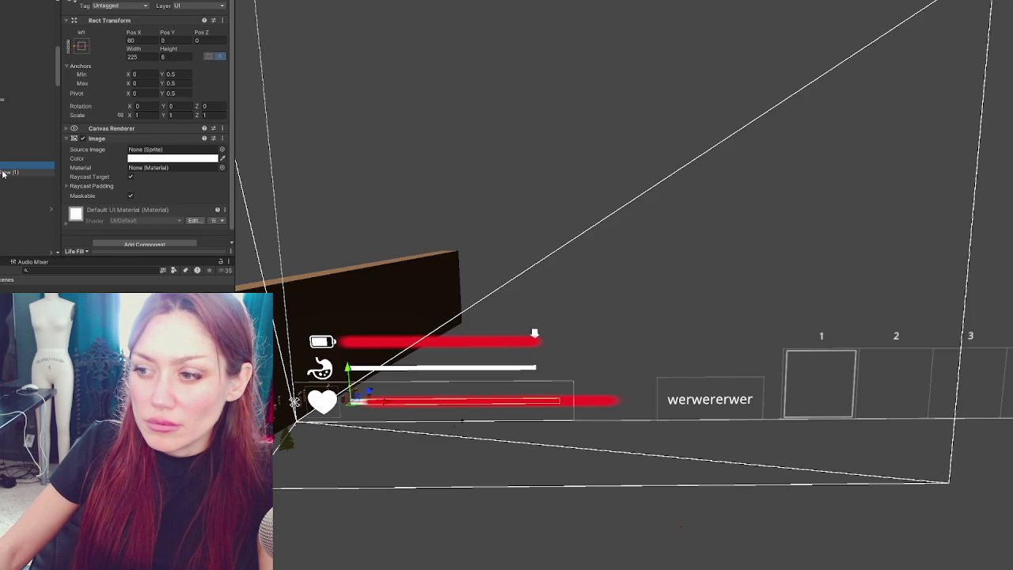
{"action": "left_click", "coordinate": [3, 173]}
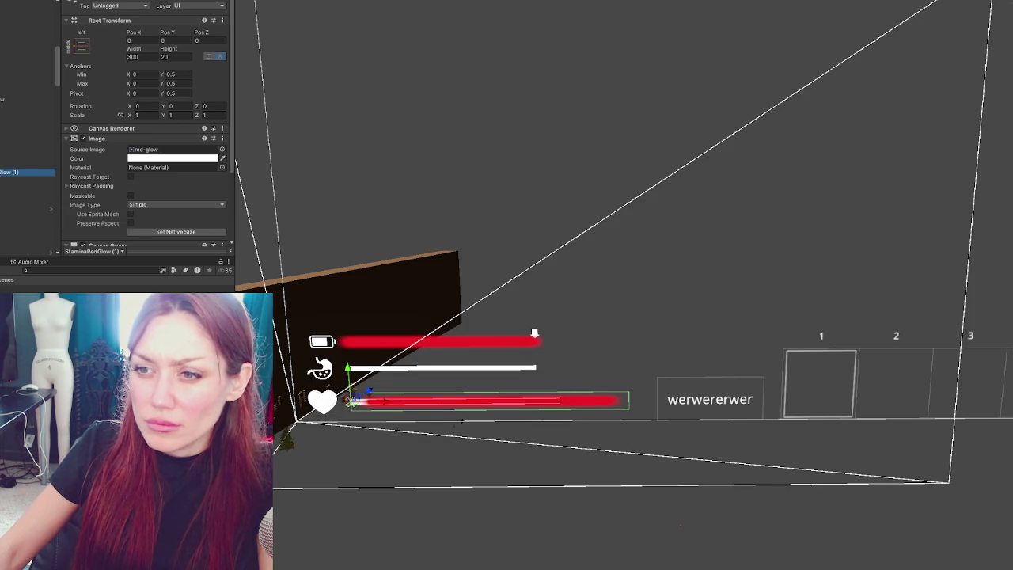
{"action": "mouse_move", "coordinate": [361, 401]}
{"action": "left_mouse_down"}
{"action": "mouse_move", "coordinate": [461, 400]}
{"action": "mouse_move", "coordinate": [375, 403]}
{"action": "left_mouse_up"}
{"action": "key", "text": "ctrl+z"}
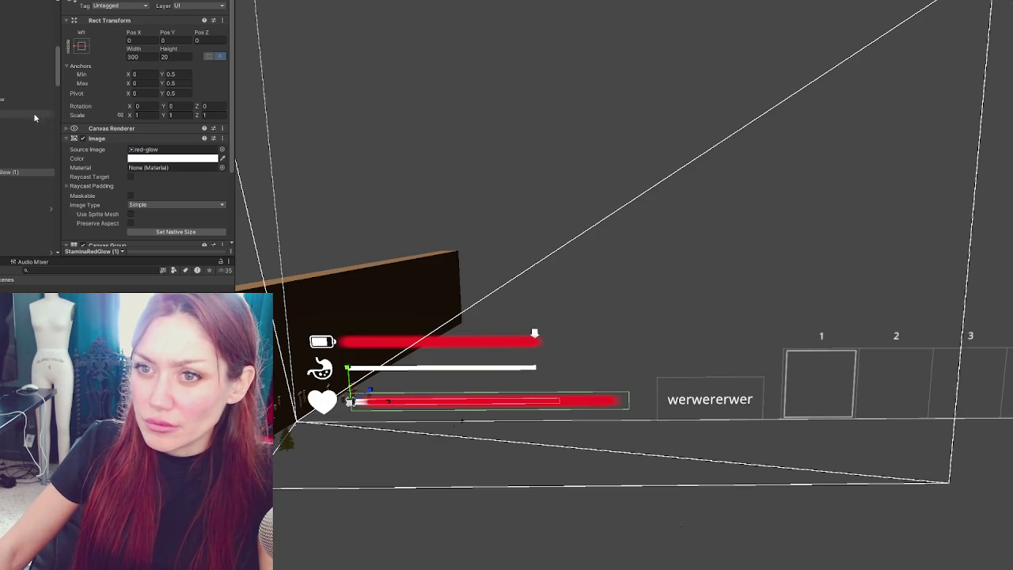
Reorder the glow copy in the hierarchy and drag it down onto the health bar.
{"action": "left_click_drag", "start_coordinate": [15, 172], "coordinate": [4, 163]}
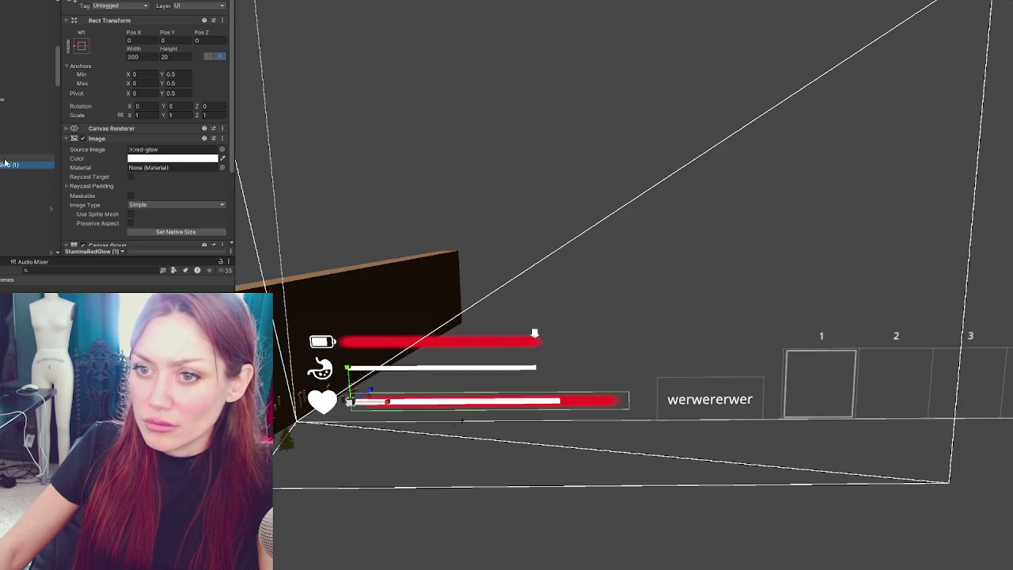
{"action": "key", "text": "Delete"}
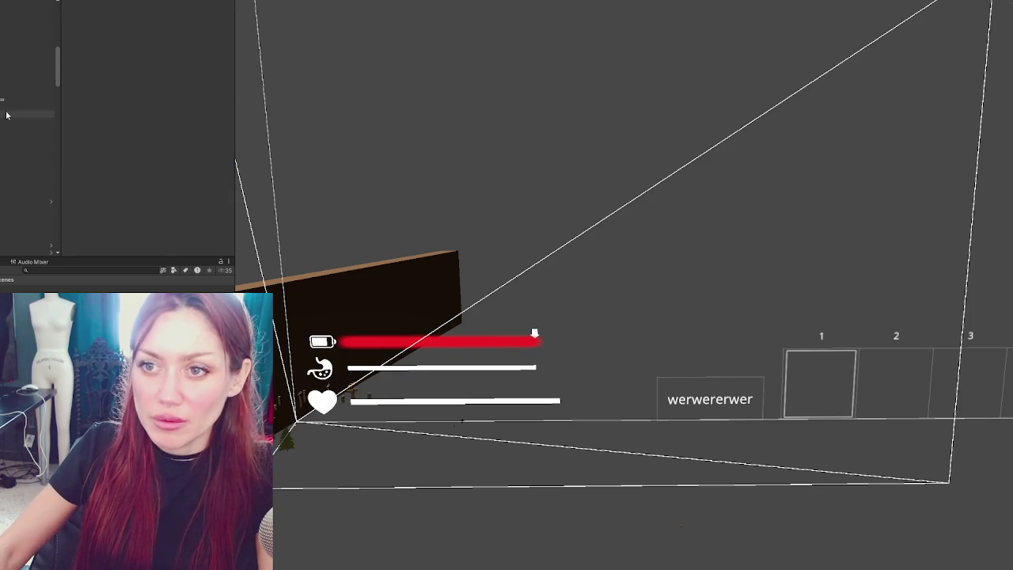
{"action": "key", "text": "ctrl+z"}
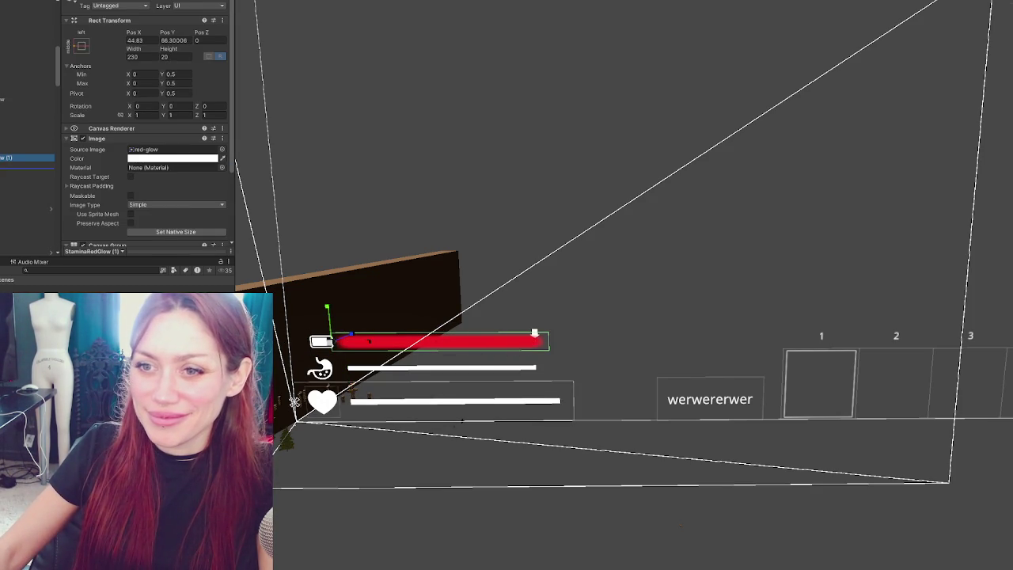
{"action": "left_click_drag", "start_coordinate": [24, 157], "coordinate": [24, 175]}
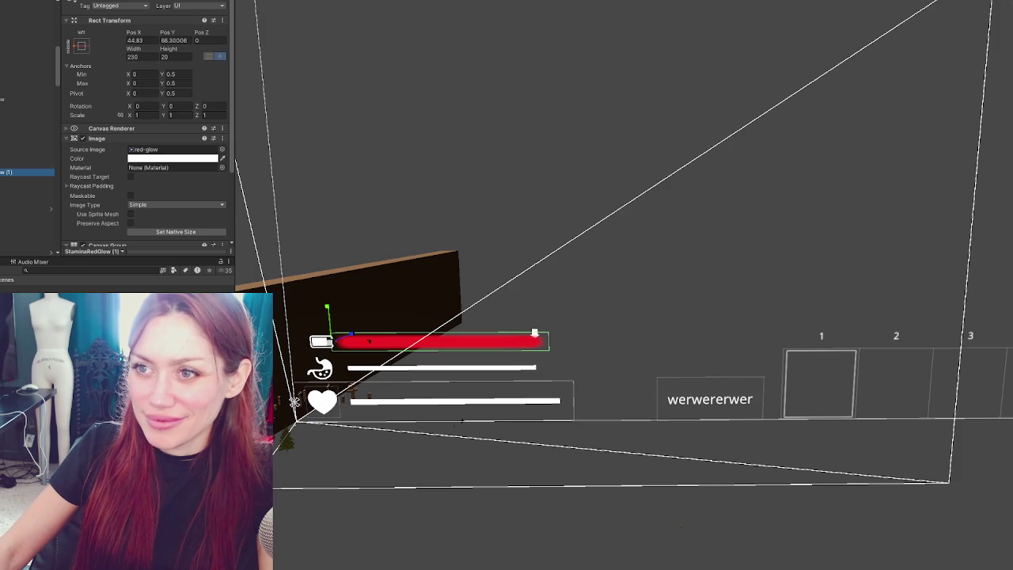
{"action": "left_click_drag", "start_coordinate": [327, 310], "coordinate": [330, 368]}
Set the glow's Pos Y to 0 and lengthen its Width to about 253.
{"action": "left_click", "coordinate": [186, 41]}
{"action": "type", "text": "0"}
{"action": "left_click", "coordinate": [140, 50]}
{"action": "mouse_move", "coordinate": [140, 50]}
{"action": "left_mouse_down"}
{"action": "mouse_move", "coordinate": [456, 64]}
{"action": "mouse_move", "coordinate": [542, 50]}
{"action": "left_mouse_up"}
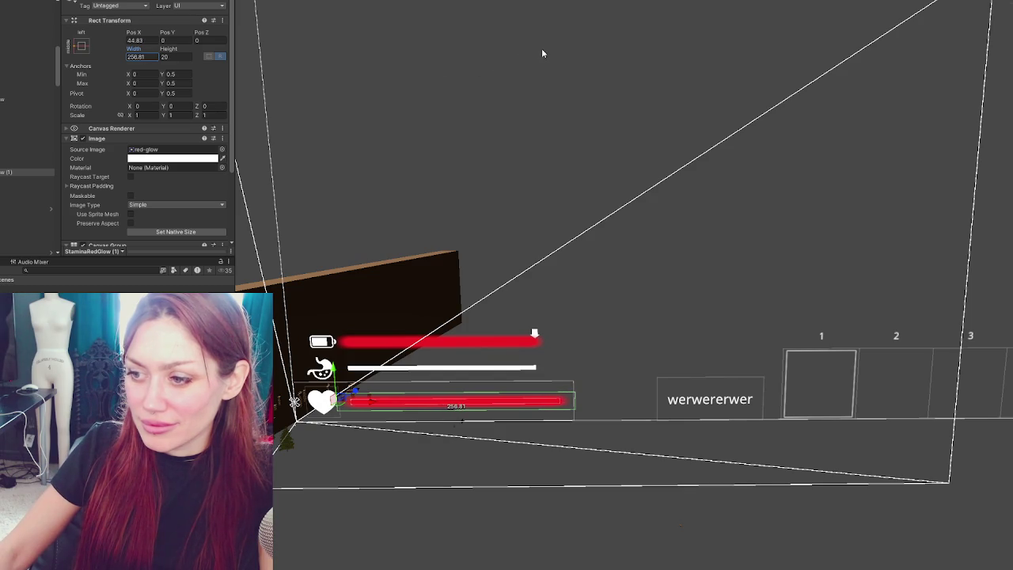
{"action": "left_click", "coordinate": [352, 314]}
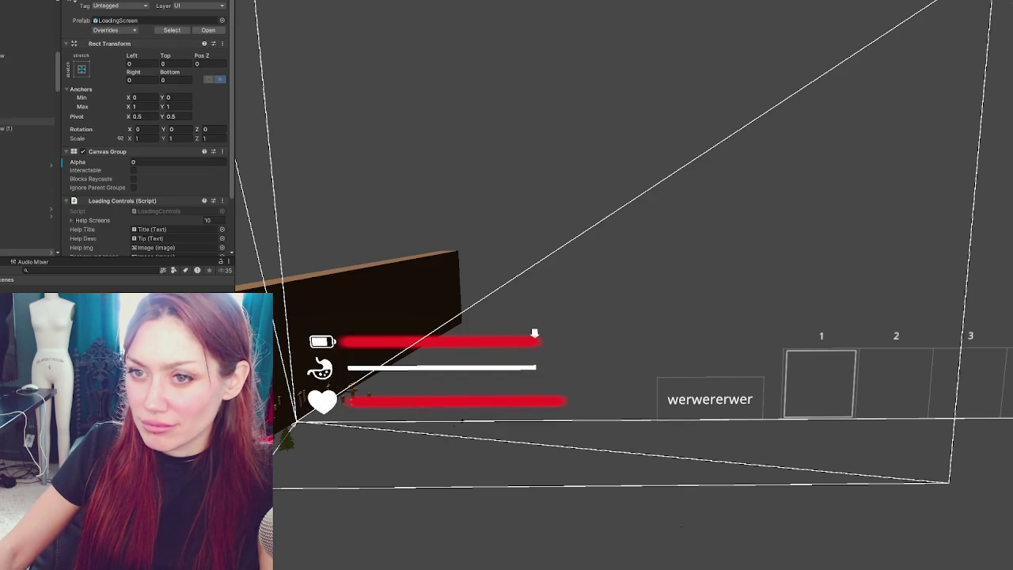
Nudge the heart glow slightly left, widen it to about 259.4, and duplicate it.
{"action": "left_click", "coordinate": [24, 128]}
{"action": "left_click_drag", "start_coordinate": [371, 404], "coordinate": [369, 404]}
{"action": "left_click_drag", "start_coordinate": [136, 52], "coordinate": [140, 52]}
{"action": "left_click", "coordinate": [486, 366]}
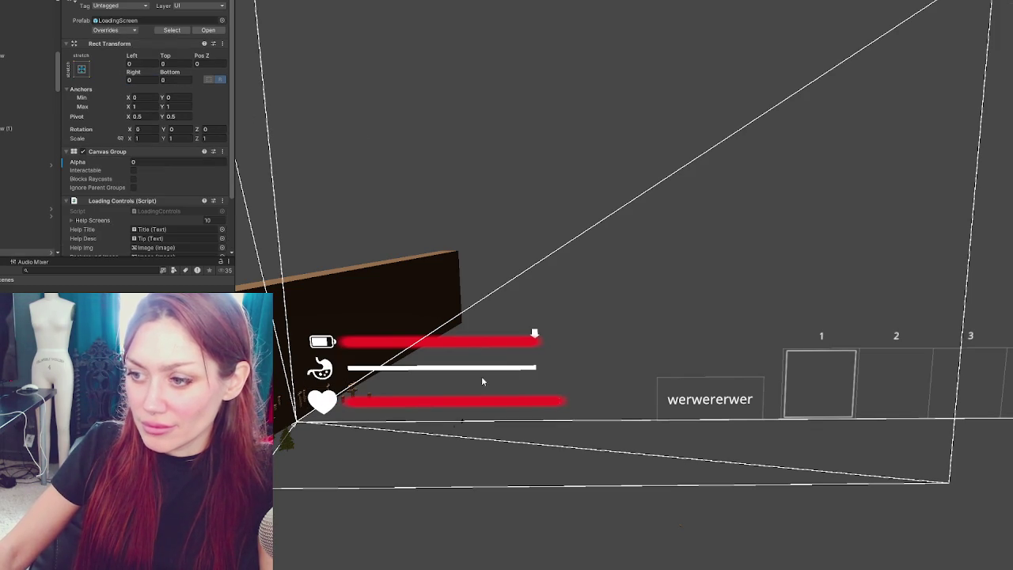
{"action": "left_click", "coordinate": [24, 125]}
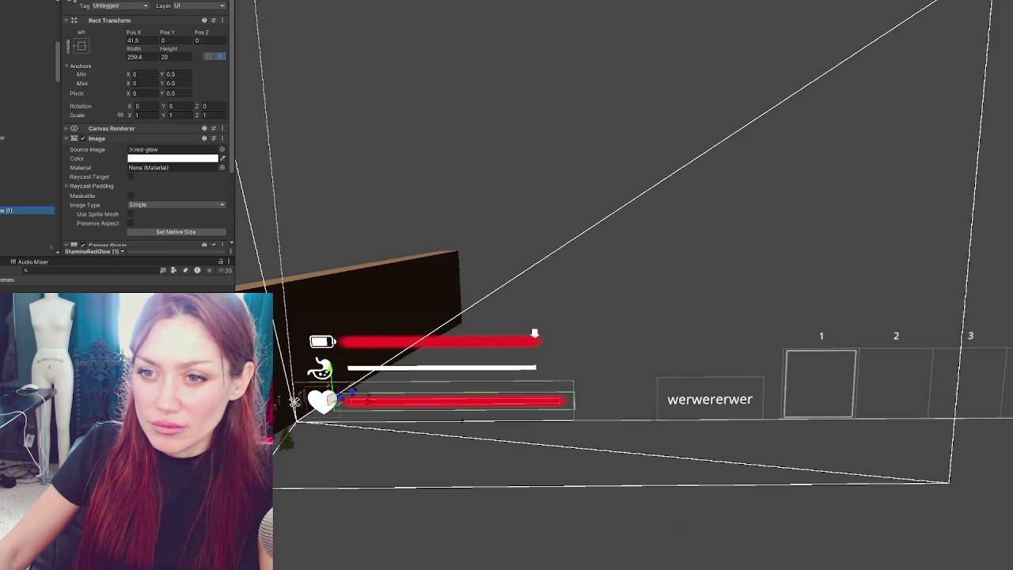
{"action": "key", "text": "ctrl+d"}
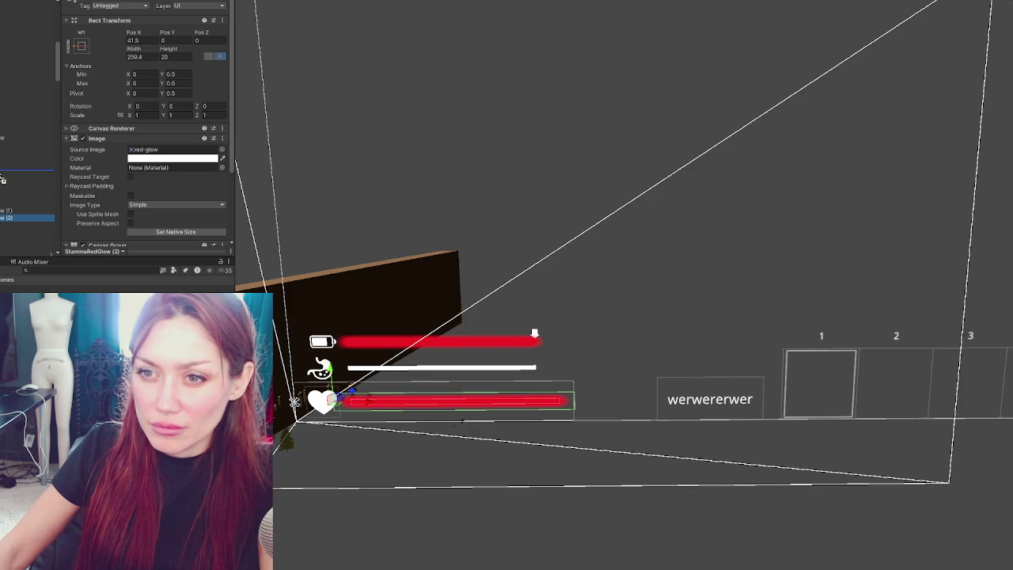
Place the new glow copy under the stomach bar at Pos Y 0, then delete it.
{"action": "left_click_drag", "start_coordinate": [3, 180], "coordinate": [3, 175]}
{"action": "double_click", "coordinate": [176, 41]}
{"action": "type", "text": "0"}
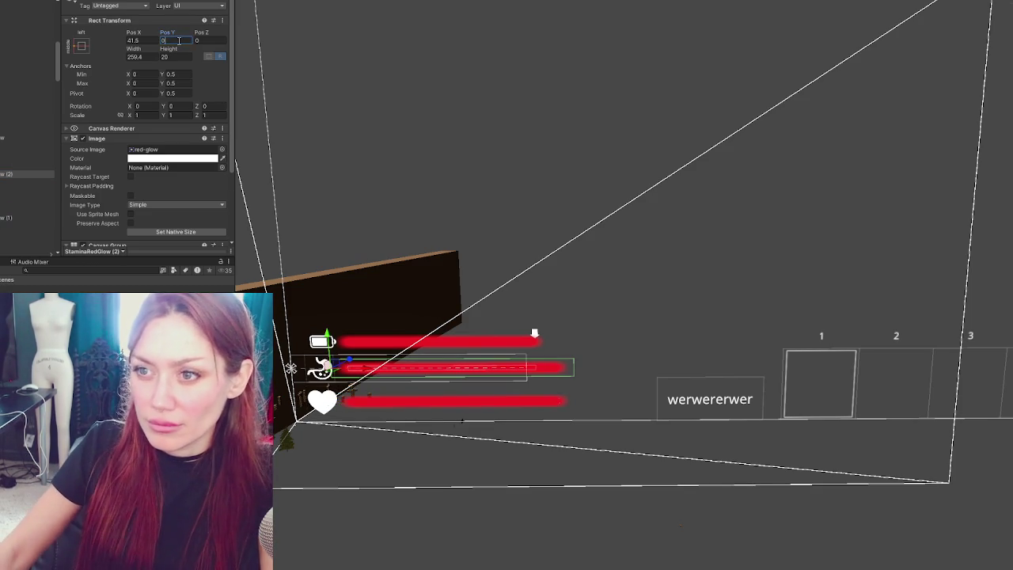
{"action": "left_click", "coordinate": [5, 166]}
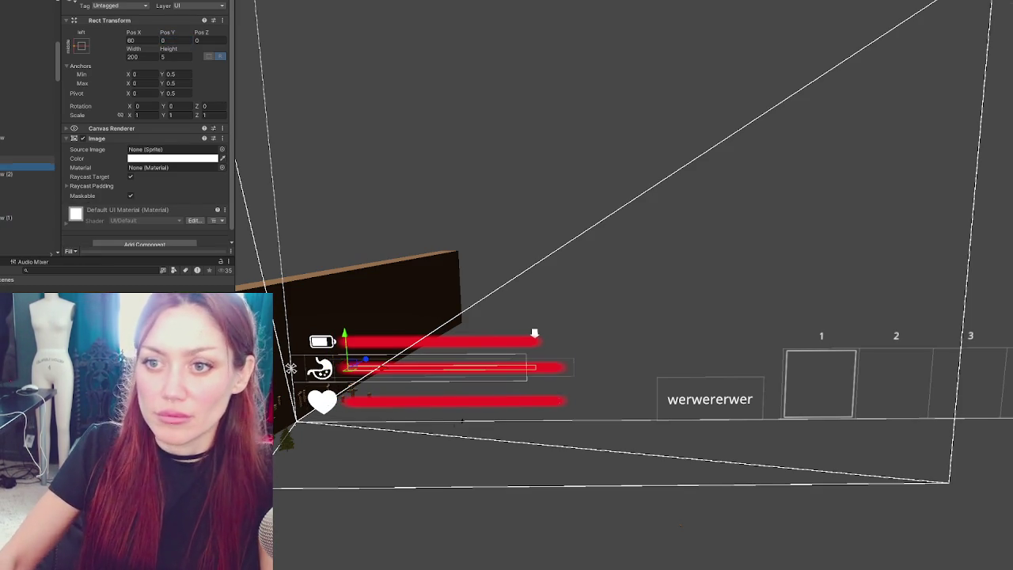
{"action": "key", "text": "Delete"}
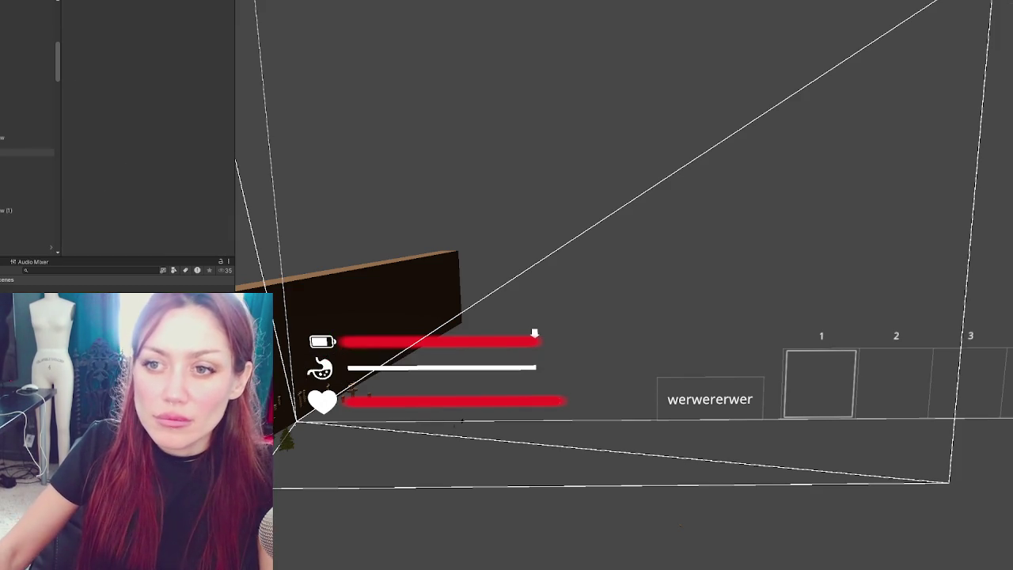
Reparent the heart glow, duplicate the stamina glow, and place the copy under another bar.
{"action": "left_click", "coordinate": [534, 335]}
{"action": "left_click_drag", "start_coordinate": [24, 145], "coordinate": [24, 224]}
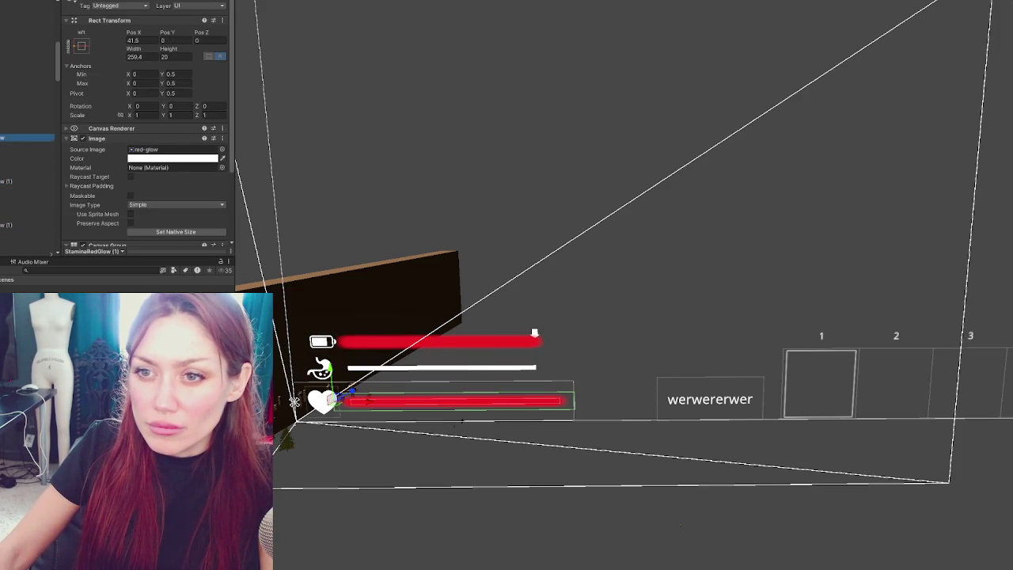
{"action": "left_click", "coordinate": [534, 334]}
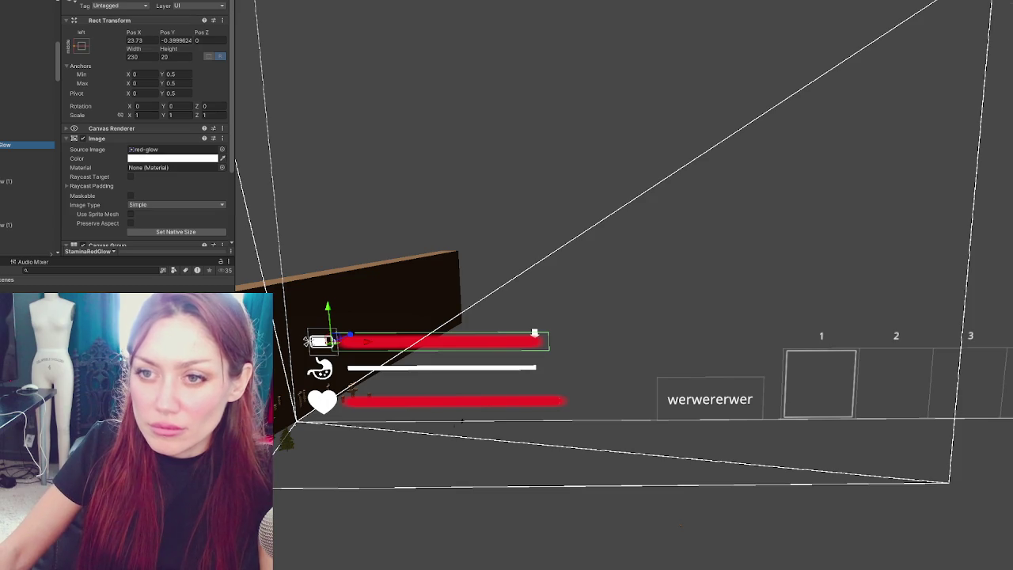
{"action": "key", "text": "ctrl+d"}
{"action": "mouse_move", "coordinate": [4, 203]}
{"action": "left_mouse_down"}
{"action": "mouse_move", "coordinate": [4, 152]}
{"action": "mouse_move", "coordinate": [4, 211]}
{"action": "left_mouse_up"}
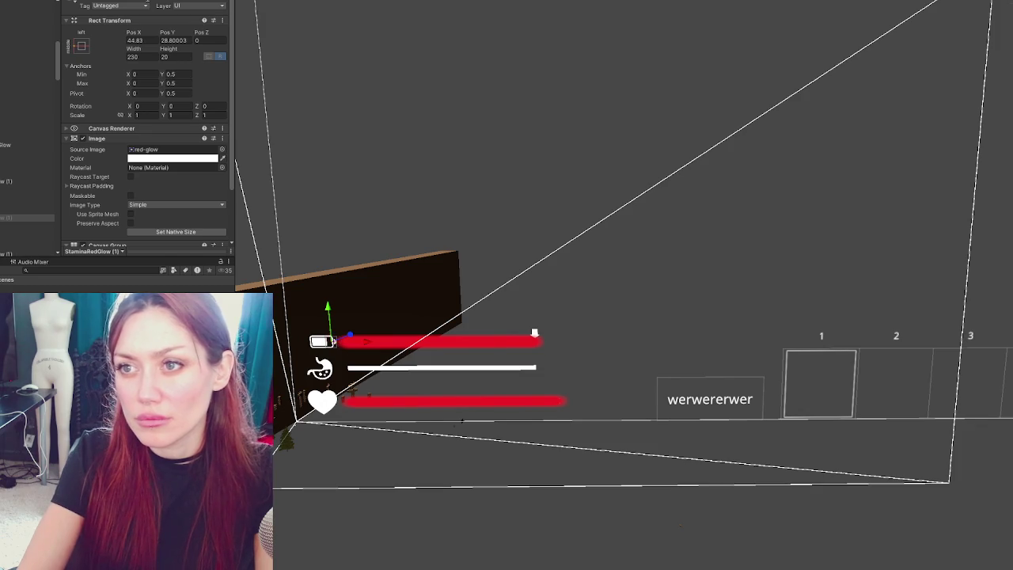
{"action": "left_click", "coordinate": [28, 189]}
Enable the plus bar and set the duplicated red glow's Pos Y to 0.
{"action": "left_click", "coordinate": [84, 1]}
{"action": "left_click", "coordinate": [27, 224]}
{"action": "left_click", "coordinate": [176, 41]}
{"action": "type", "text": "0"}
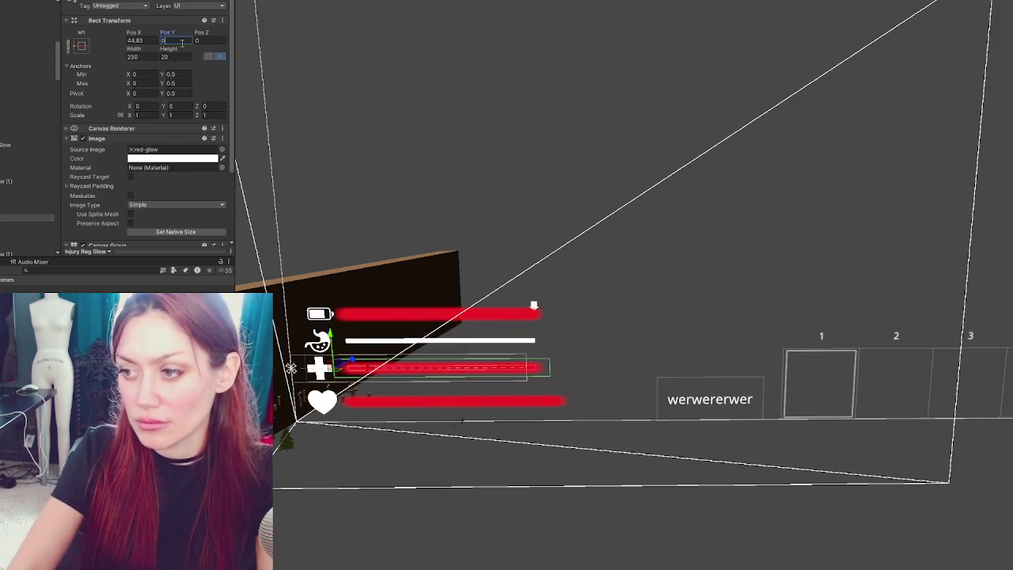
Set the other glow copy's Pos Y to 0 and rename it Nutrition Red Glow.
{"action": "left_click", "coordinate": [14, 180]}
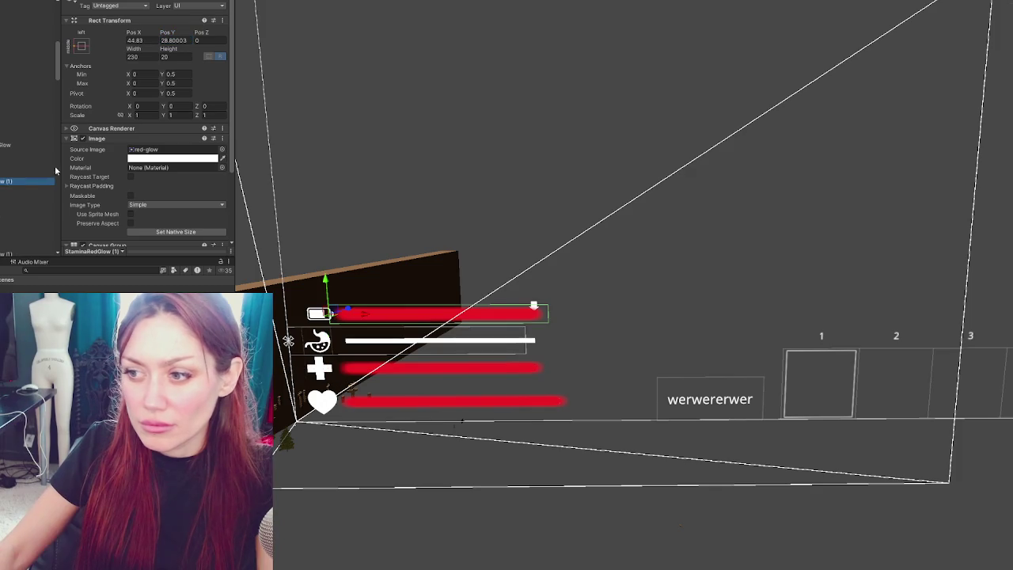
{"action": "left_click", "coordinate": [175, 41]}
{"action": "type", "text": "0"}
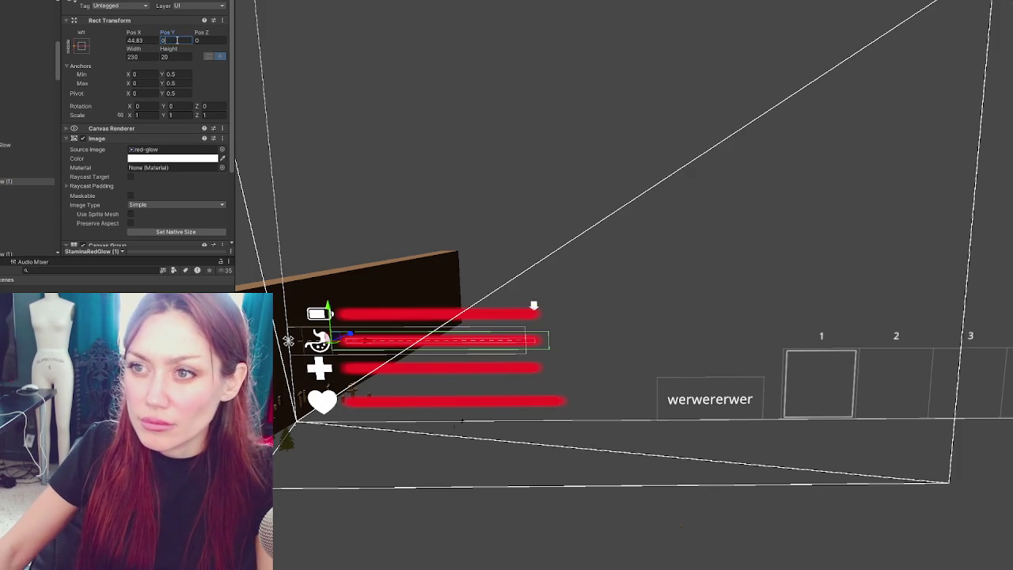
{"action": "key", "text": "Return"}
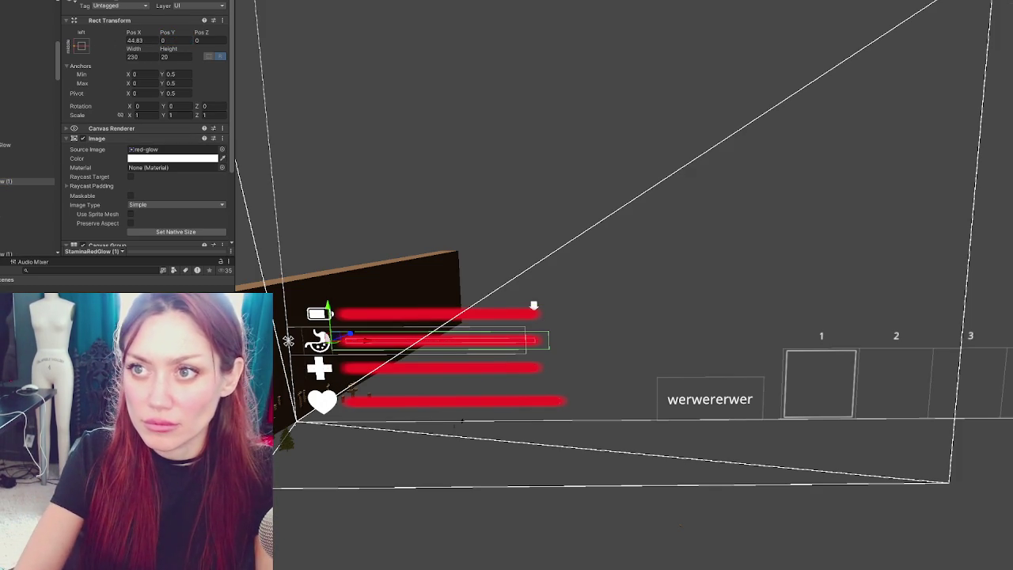
{"action": "type", "text": "Nutrition Red Glow"}
{"action": "key", "text": "Return"}
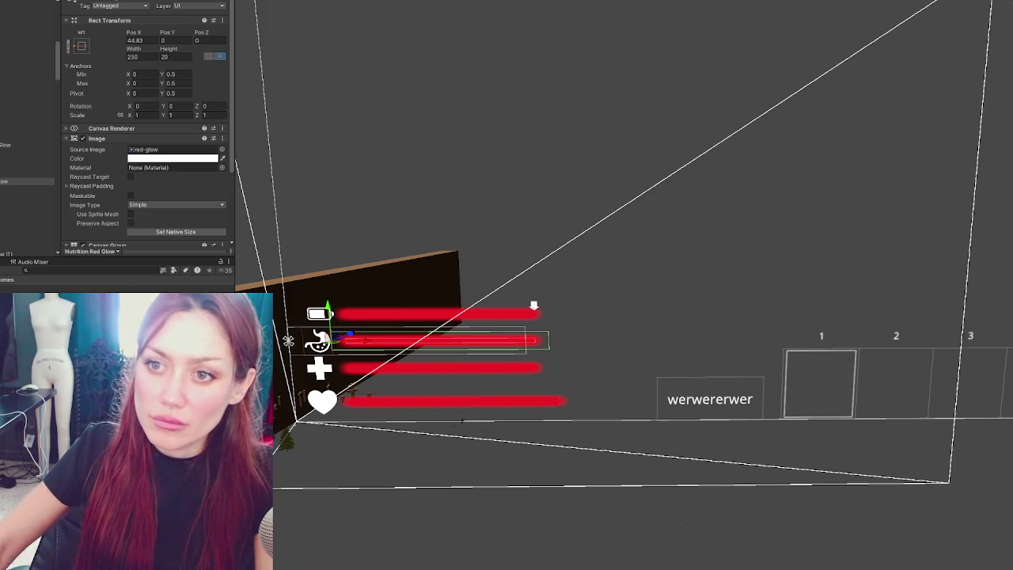
Move the stamina glow under the stamina bar and check each bar's glow, ending on Life Red Glow.
{"action": "left_click", "coordinate": [5, 146]}
{"action": "left_click_drag", "start_coordinate": [5, 150], "coordinate": [6, 98]}
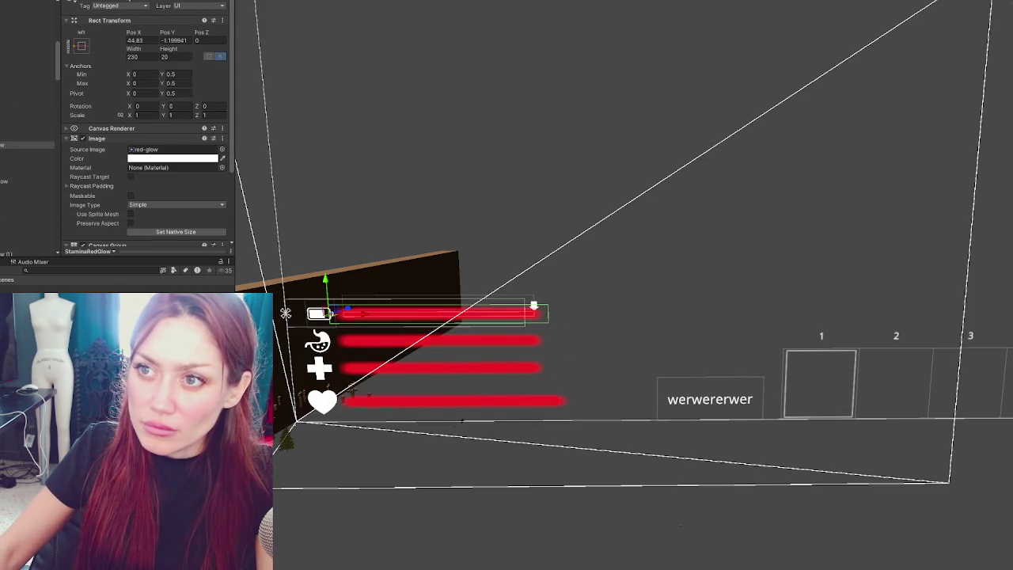
{"action": "left_click", "coordinate": [5, 198]}
{"action": "left_click", "coordinate": [5, 181]}
{"action": "left_click", "coordinate": [5, 190]}
{"action": "left_click", "coordinate": [5, 172]}
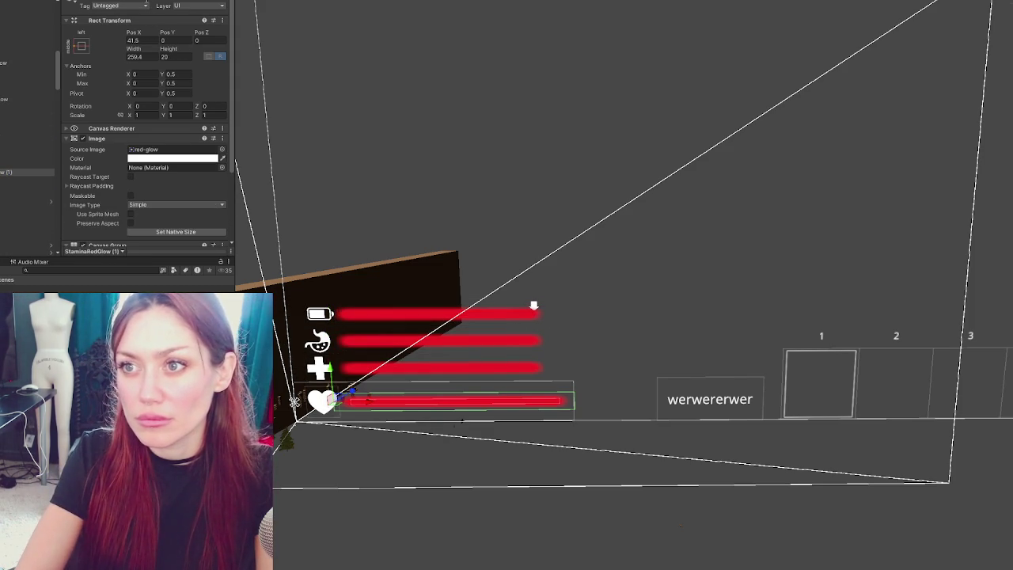
{"action": "left_click", "coordinate": [9, 58]}
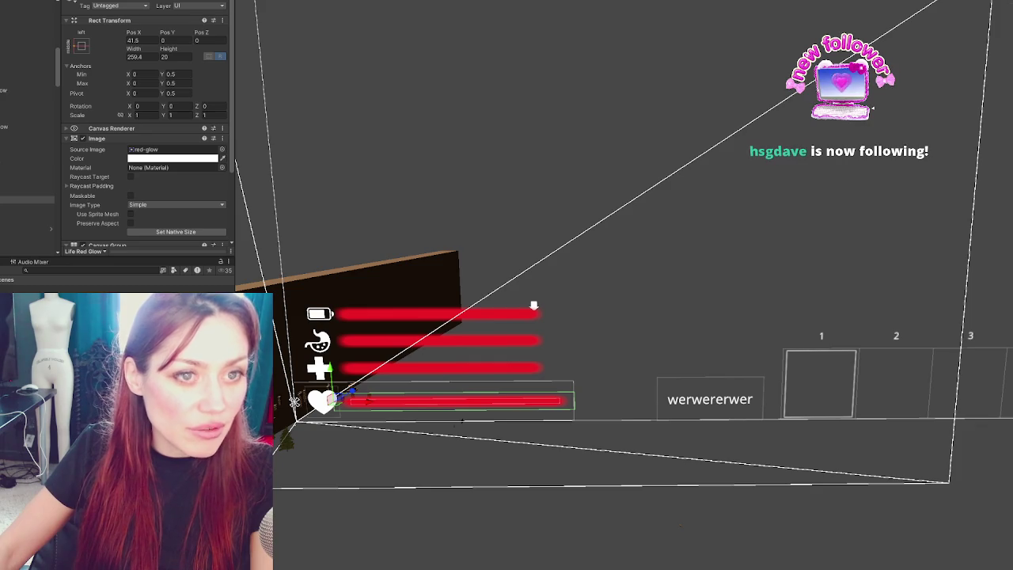
Switch to the browser showing the QueensFruitMarketPlants18.jpg plant-shop photo.
{"action": "key", "text": "alt+Tab"}
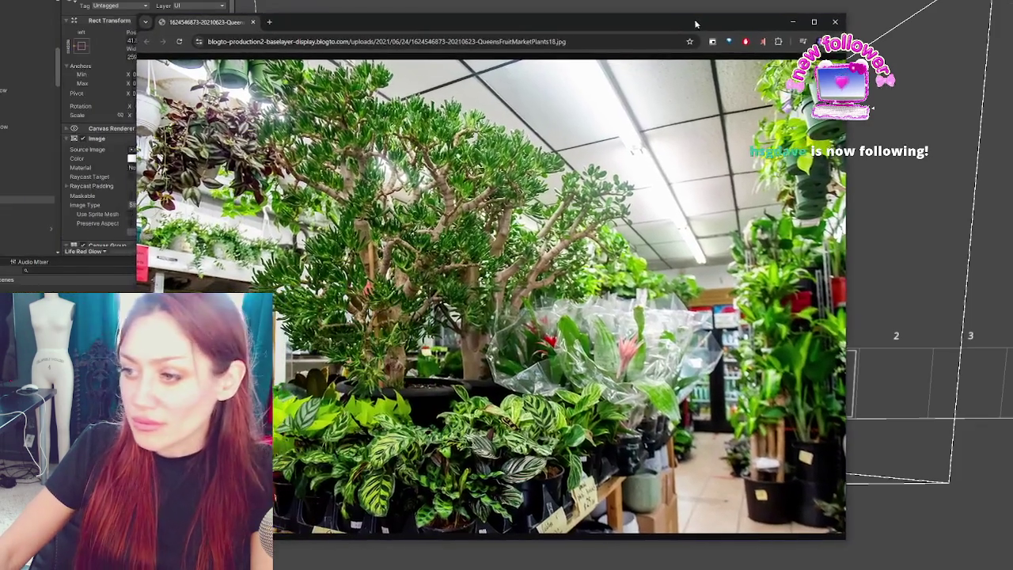
Show the plant photo full screen with F11, then switch to the Reddit storefront post.
{"action": "key", "text": "F11"}
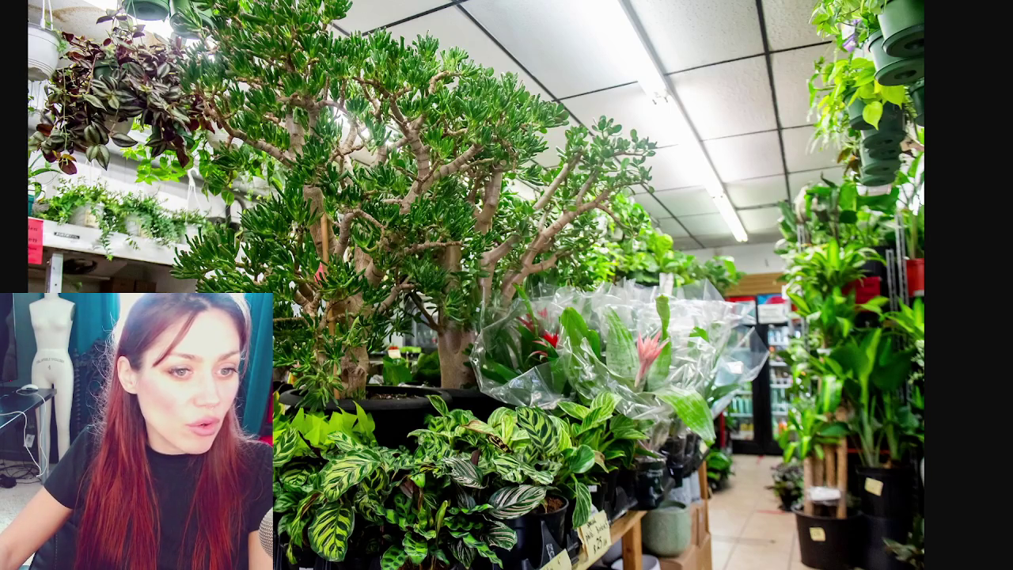
{"action": "key", "text": "alt+Tab"}
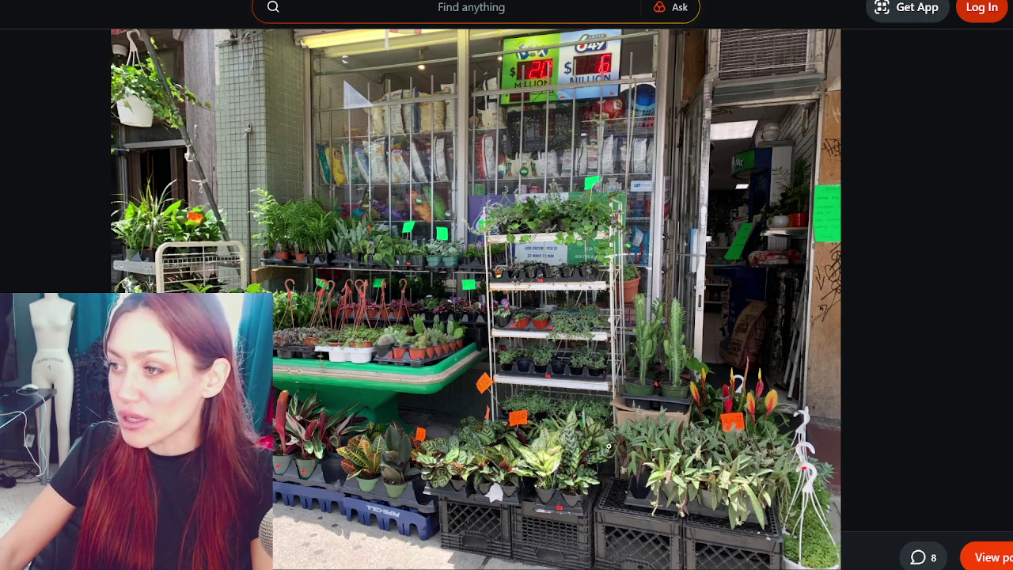
{"action": "key", "text": "Right"}
{"action": "key", "text": "Left"}
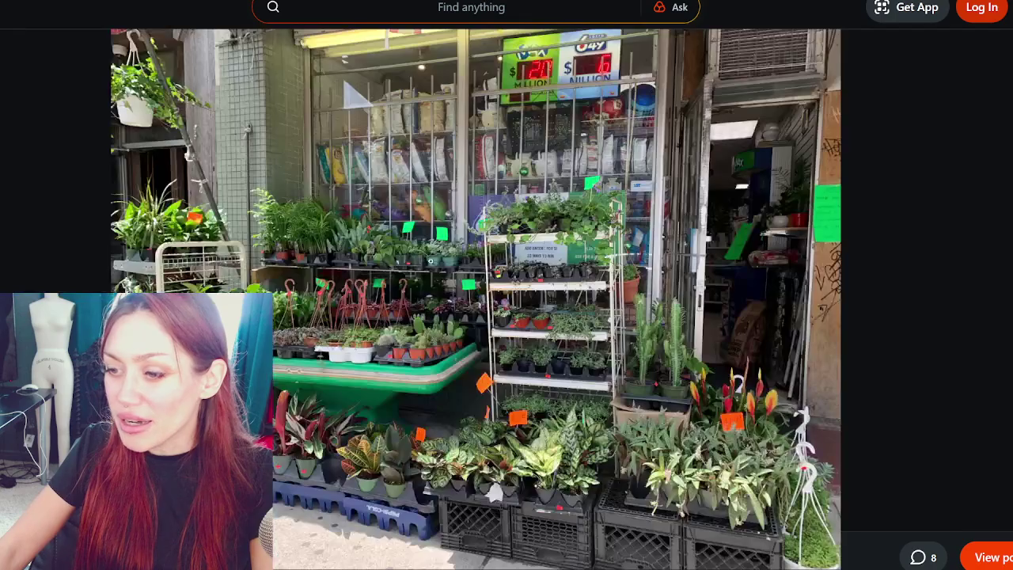
{"action": "key", "text": "Right"}
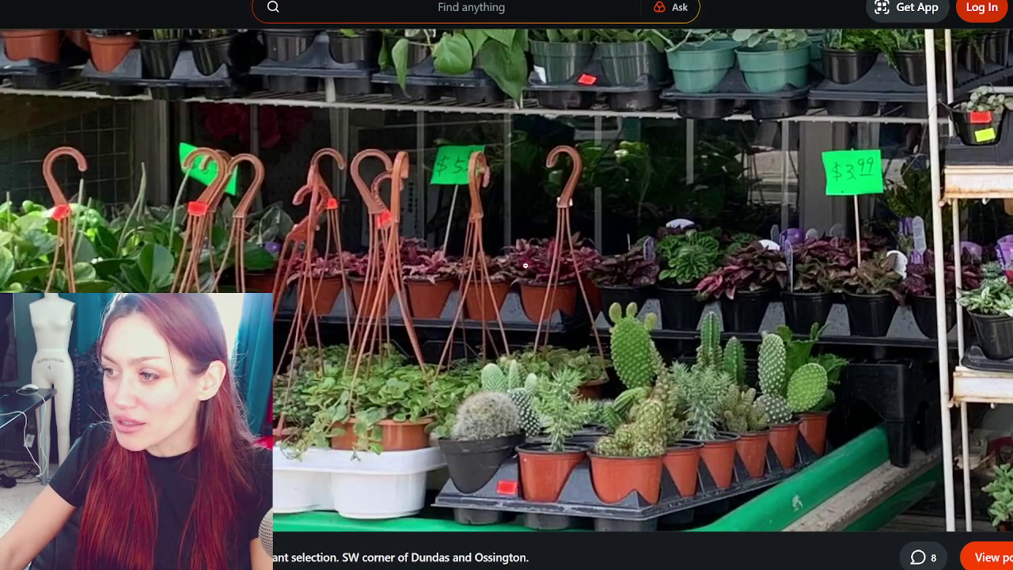
{"action": "key", "text": "Left"}
{"action": "key", "text": "Right"}
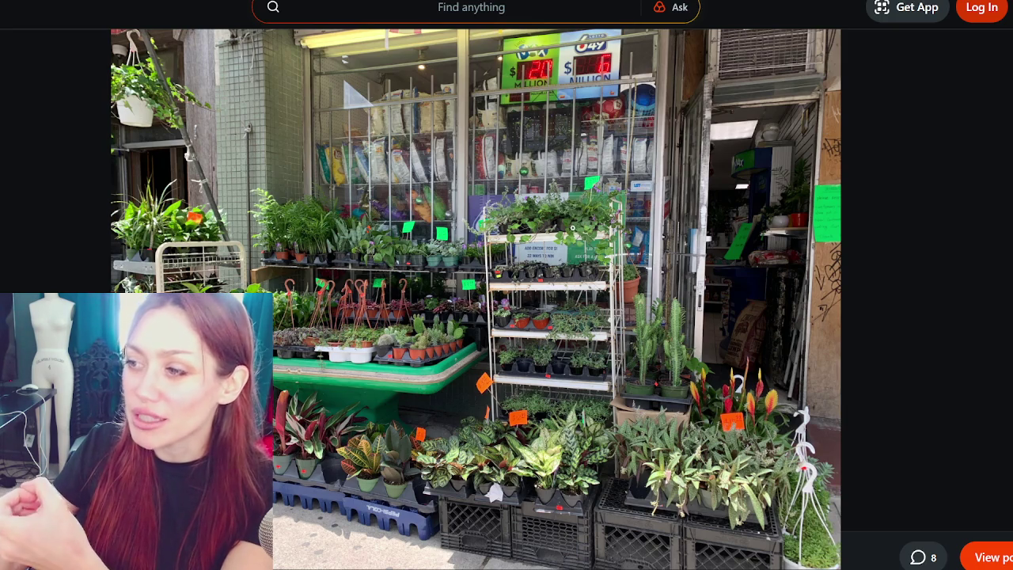
{"action": "left_click", "coordinate": [571, 212]}
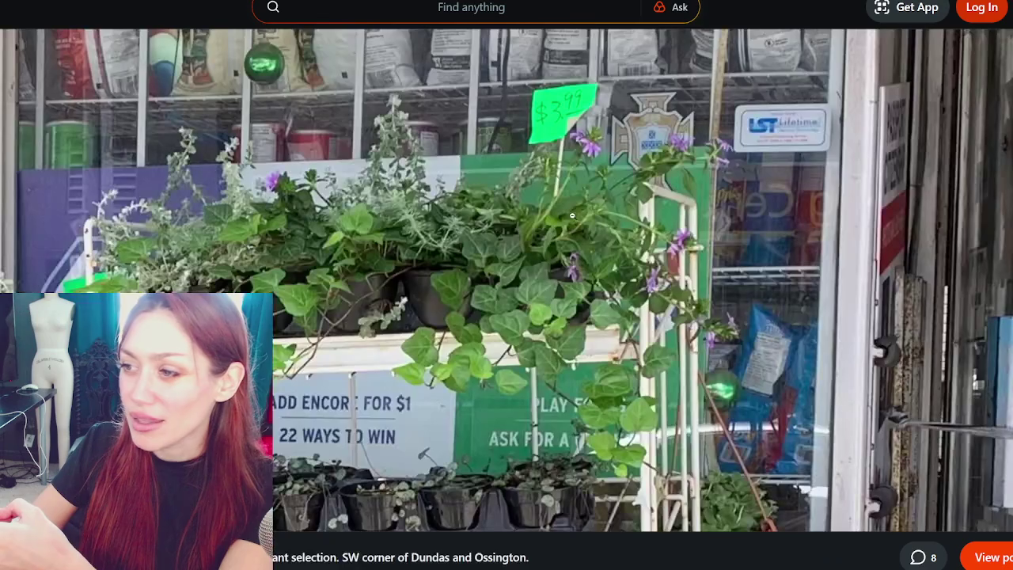
{"action": "left_click", "coordinate": [586, 209]}
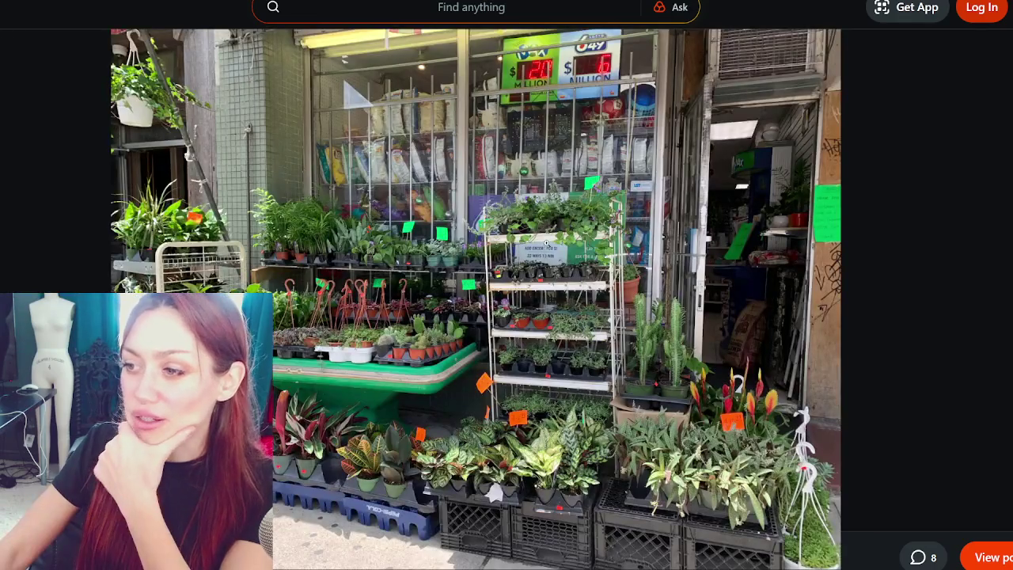
{"action": "left_click", "coordinate": [500, 280]}
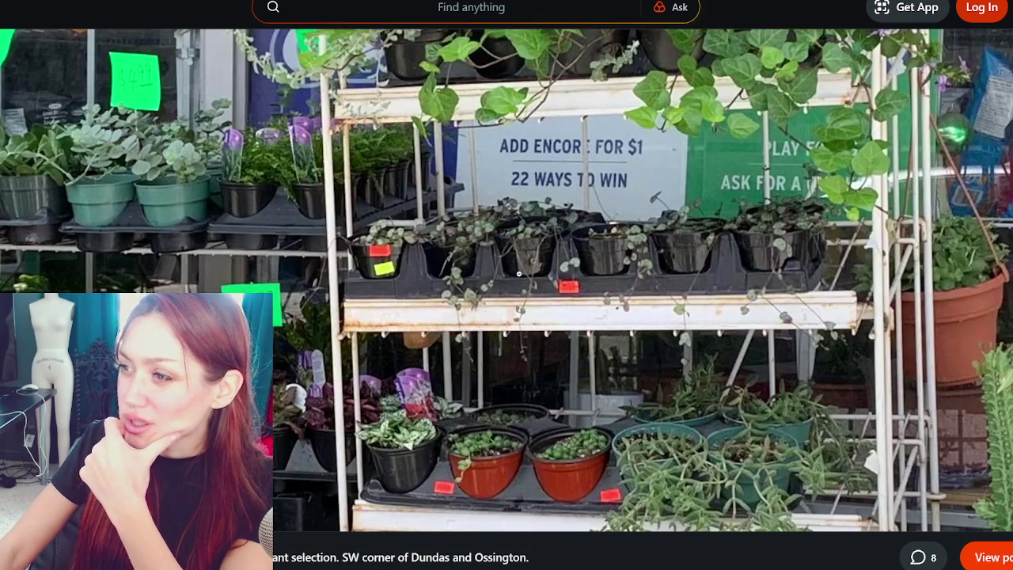
{"action": "left_click", "coordinate": [518, 273]}
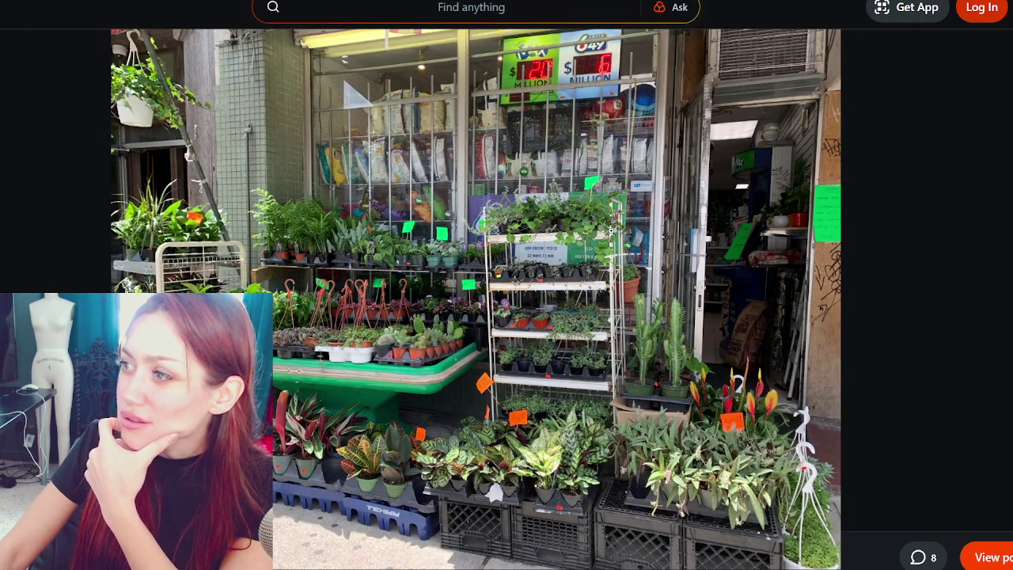
{"action": "left_click", "coordinate": [590, 75]}
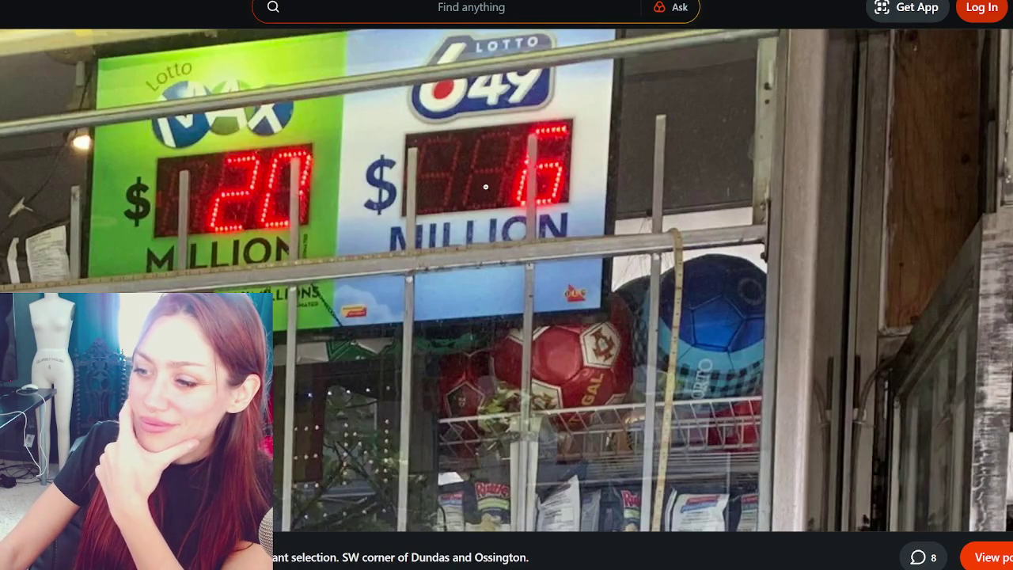
{"action": "scroll", "coordinate": [488, 182], "scroll_direction": "down", "scroll_amount": 2}
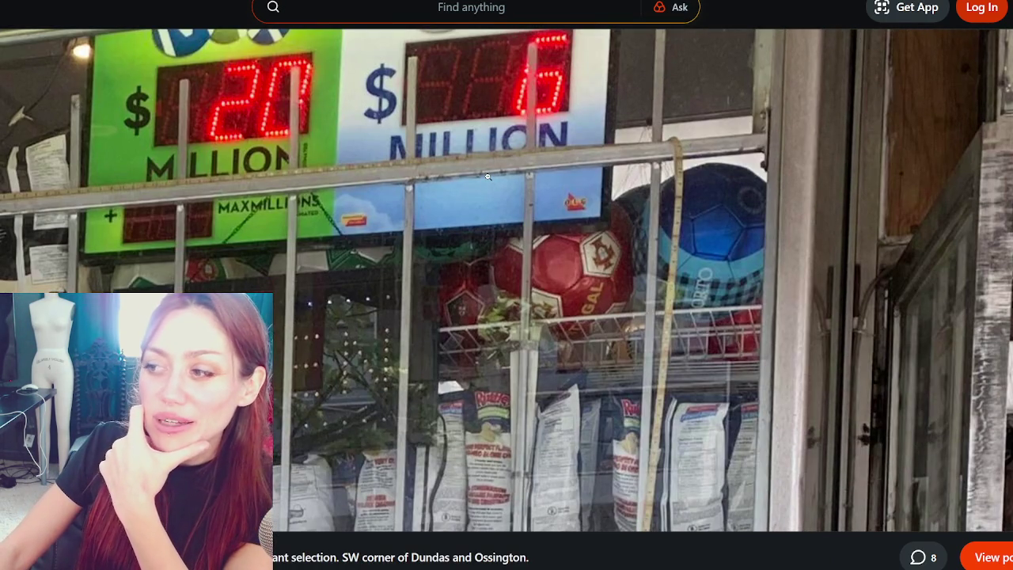
{"action": "left_click", "coordinate": [487, 176]}
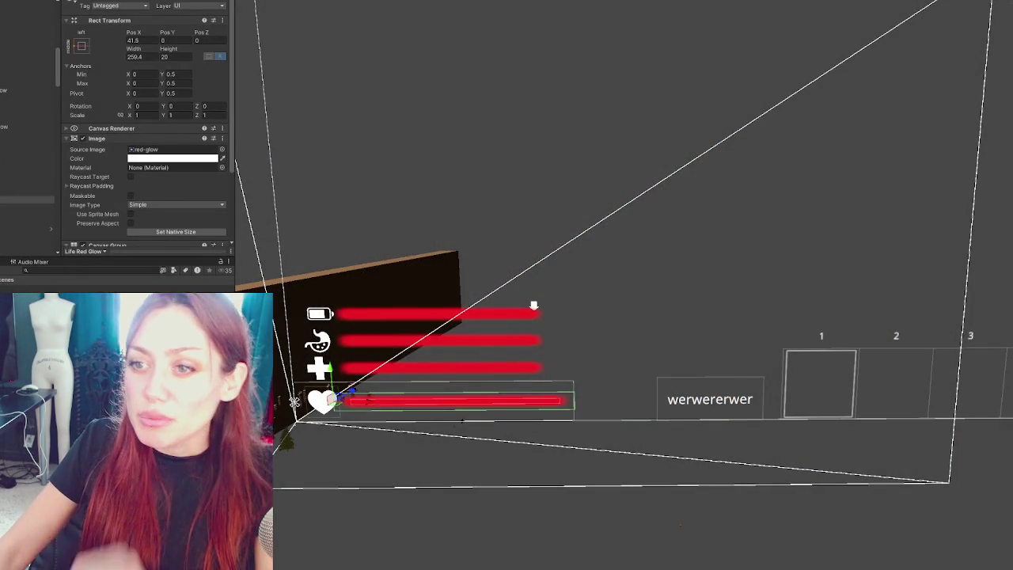
Multi-select the four red glow objects and set their Canvas Group Alpha to 0.
{"action": "left_click", "coordinate": [11, 90]}
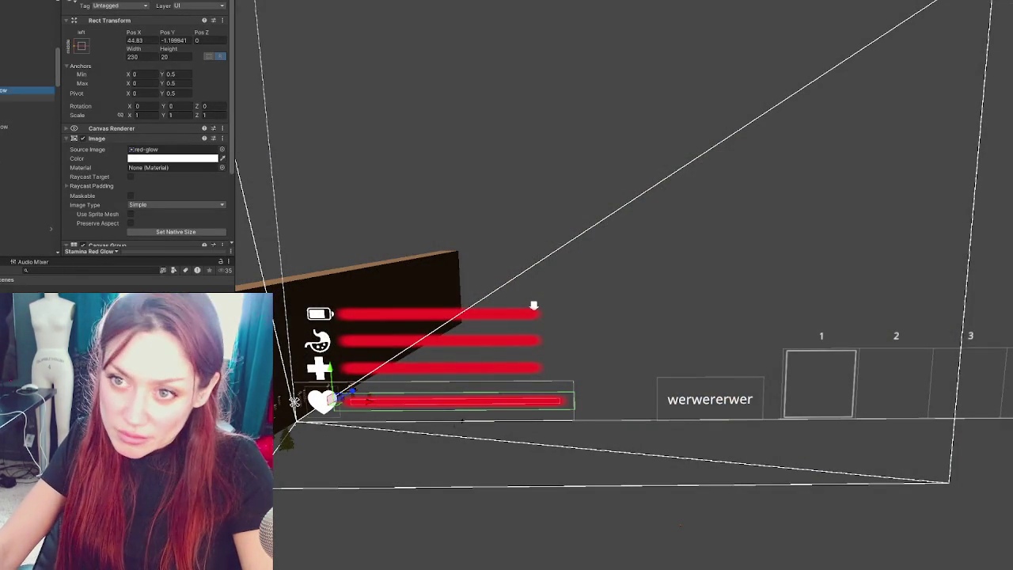
{"action": "left_click", "coordinate": [10, 127], "text": "ctrl"}
{"action": "left_click", "coordinate": [8, 164], "text": "ctrl"}
{"action": "left_click", "coordinate": [8, 201], "text": "ctrl"}
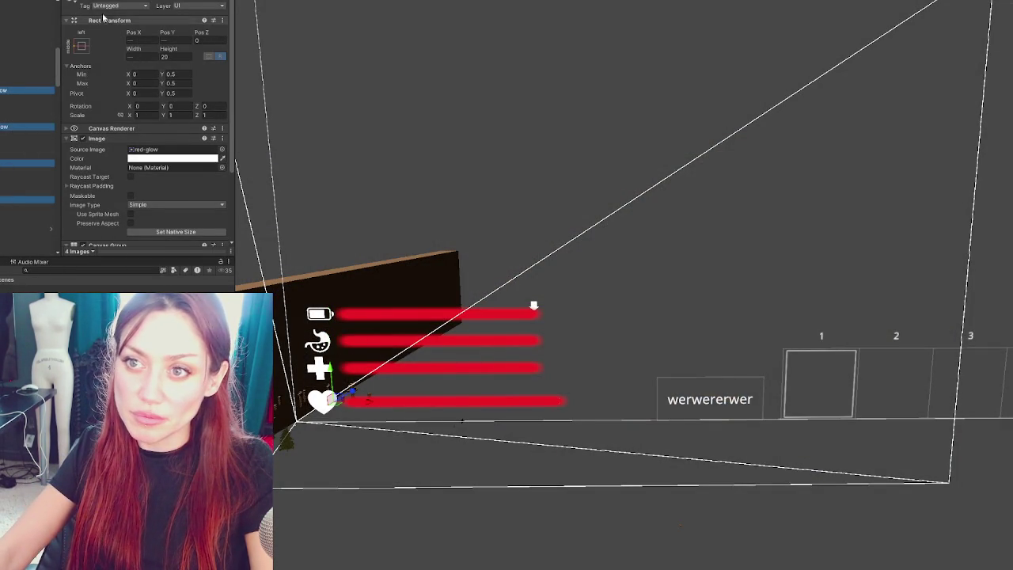
{"action": "scroll", "coordinate": [119, 79], "scroll_direction": "down", "scroll_amount": 3}
{"action": "left_click", "coordinate": [145, 161]}
{"action": "type", "text": "0"}
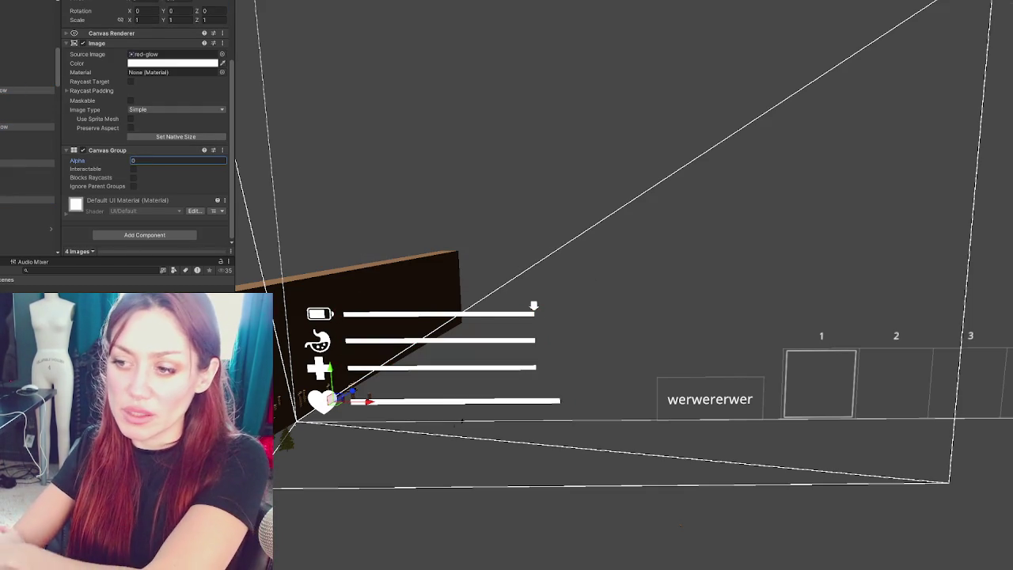
{"action": "left_click", "coordinate": [2, 10]}
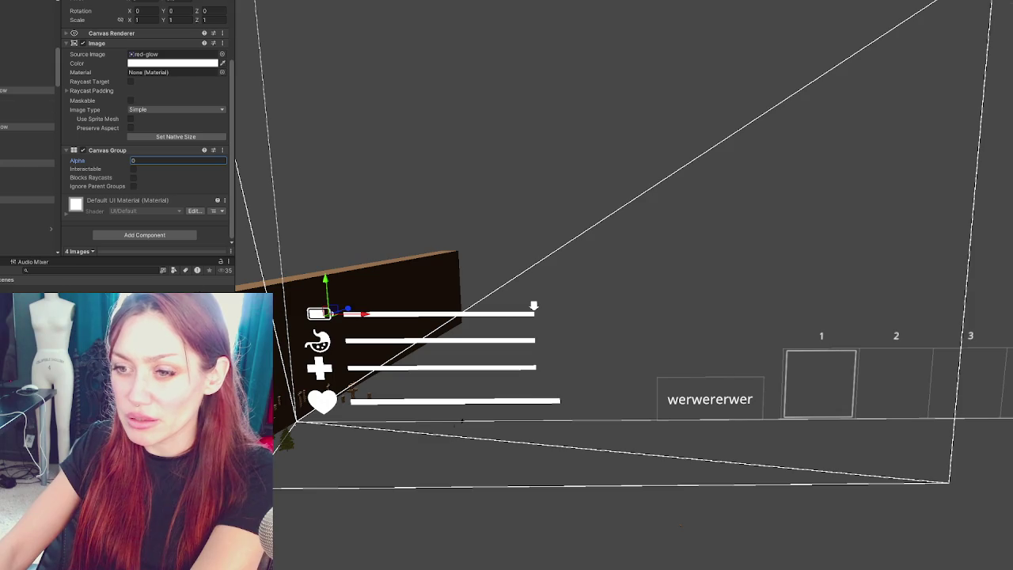
{"action": "left_click", "coordinate": [153, 270]}
Search the Project for 'stamina', open Stamina.cs, and drag its editor window over the Scene view.
{"action": "type", "text": "sta"}
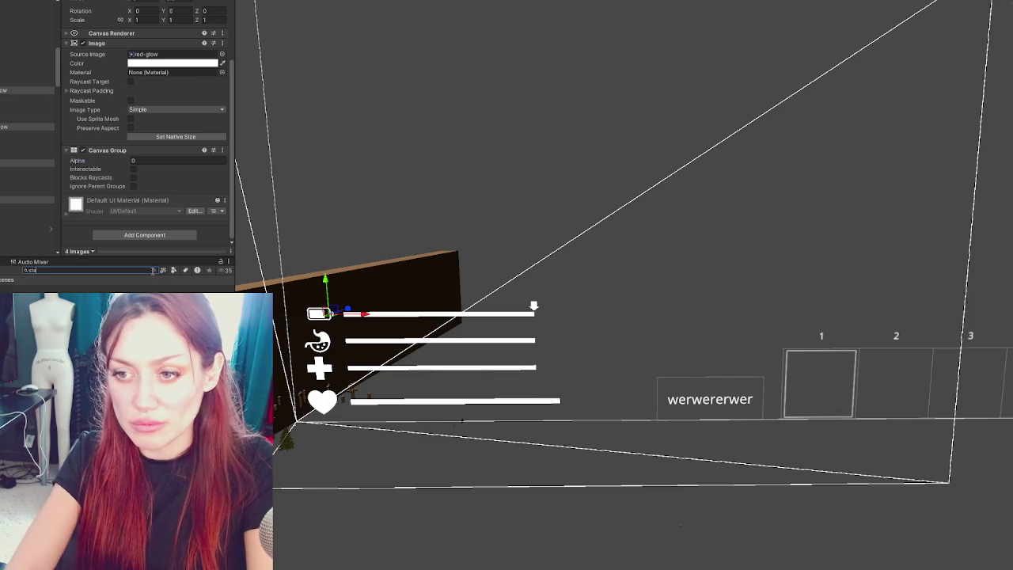
{"action": "type", "text": "mina"}
{"action": "left_click", "coordinate": [71, 304]}
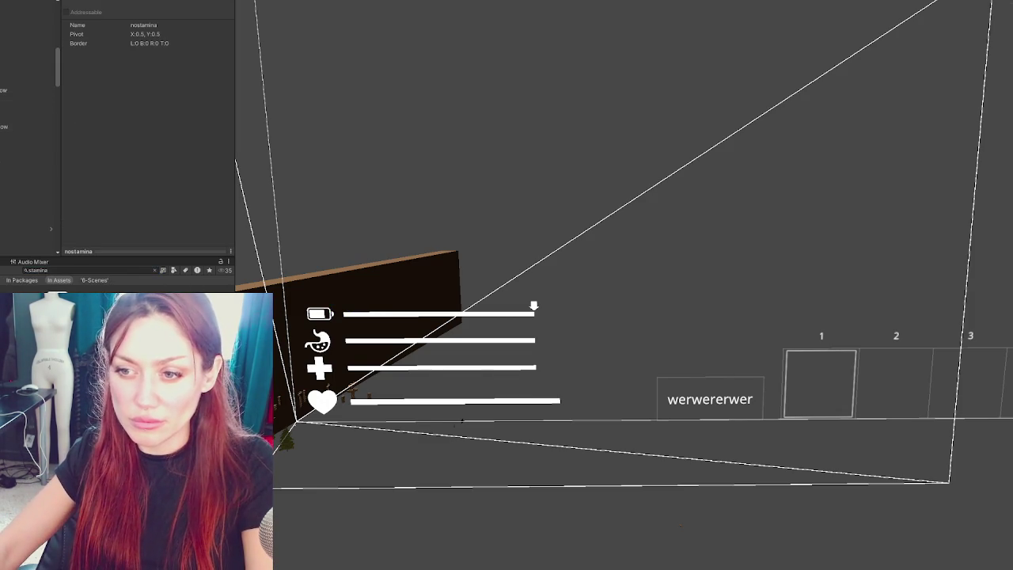
{"action": "key", "text": "Down"}
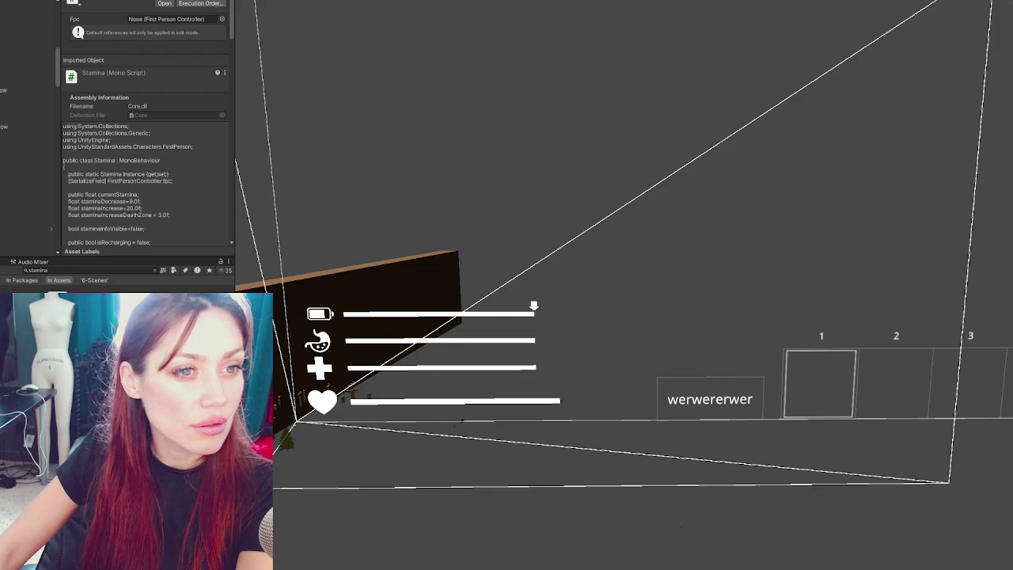
{"action": "left_click_drag", "start_coordinate": [141, 78], "coordinate": [493, 77]}
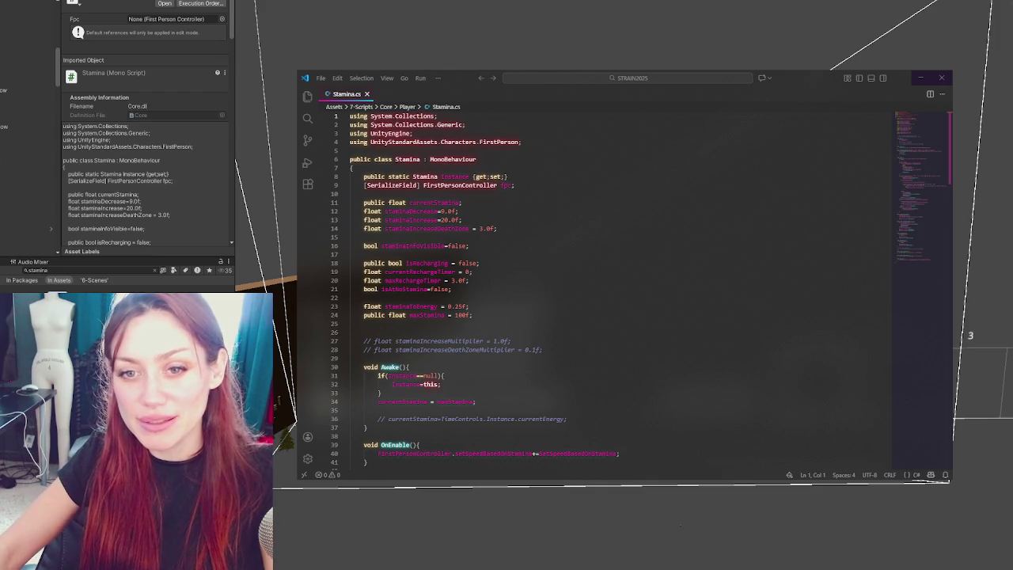
{"action": "left_click", "coordinate": [515, 228]}
{"action": "scroll", "coordinate": [515, 246], "scroll_direction": "down", "scroll_amount": 1}
{"action": "left_click", "coordinate": [514, 242]}
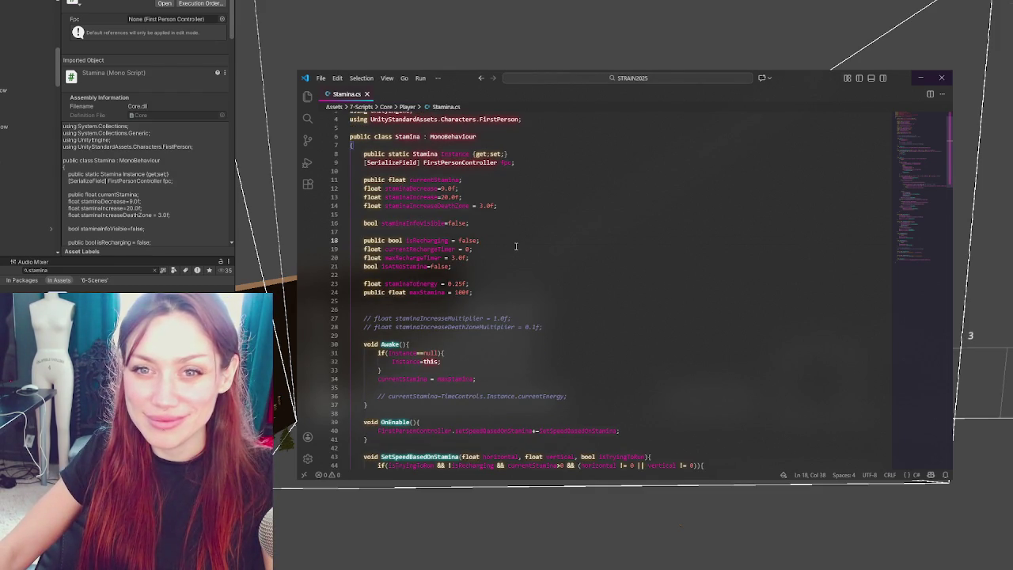
{"action": "scroll", "coordinate": [516, 246], "scroll_direction": "down", "scroll_amount": 8}
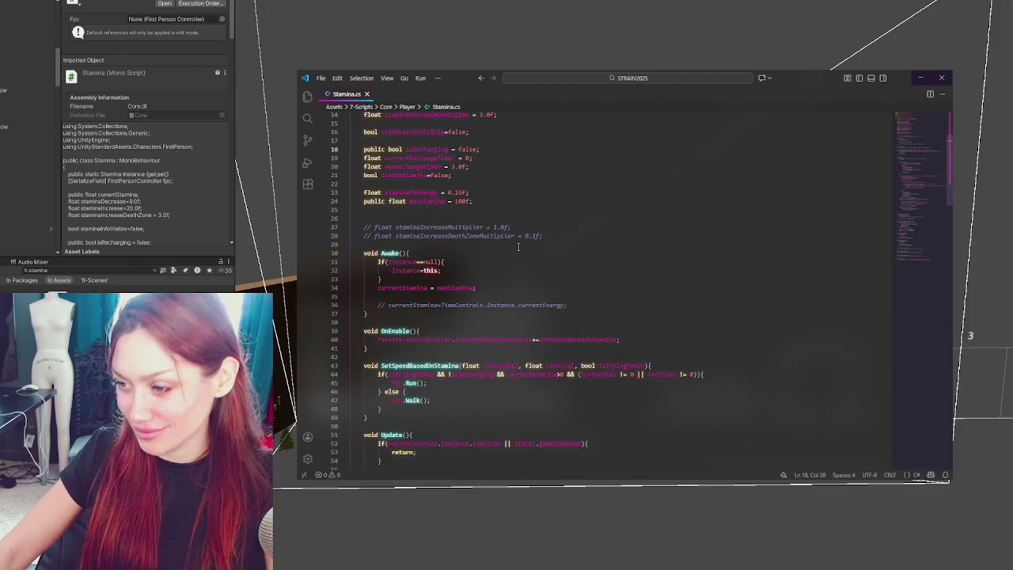
{"action": "scroll", "coordinate": [655, 194], "scroll_direction": "down", "scroll_amount": 3}
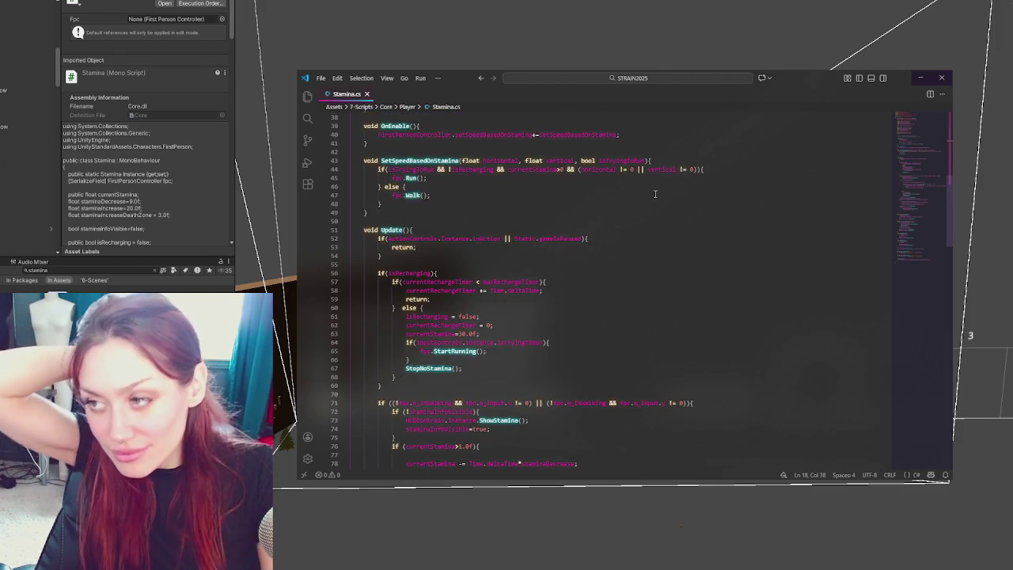
{"action": "scroll", "coordinate": [656, 194], "scroll_direction": "up", "scroll_amount": 10}
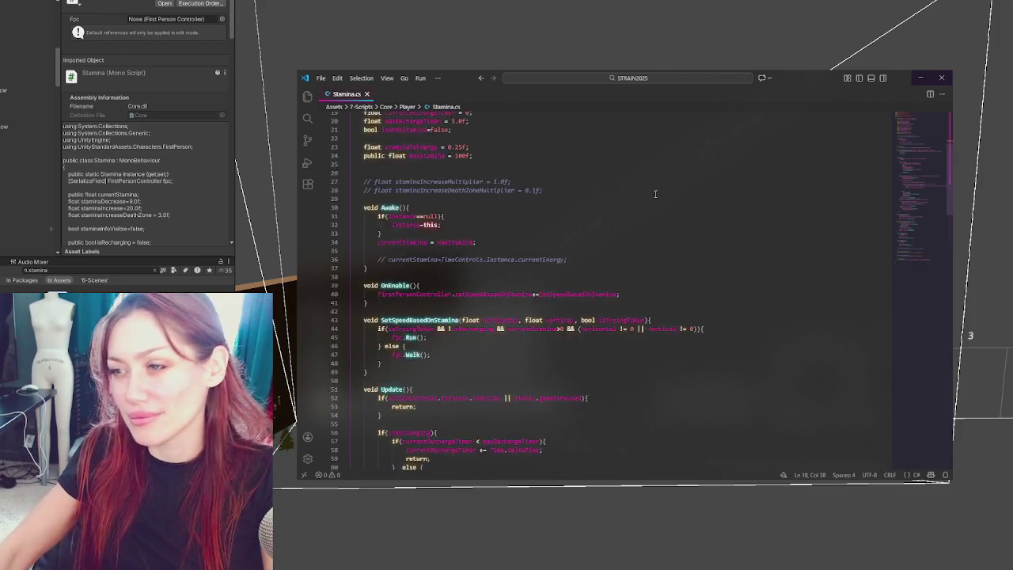
{"action": "double_click", "coordinate": [455, 176]}
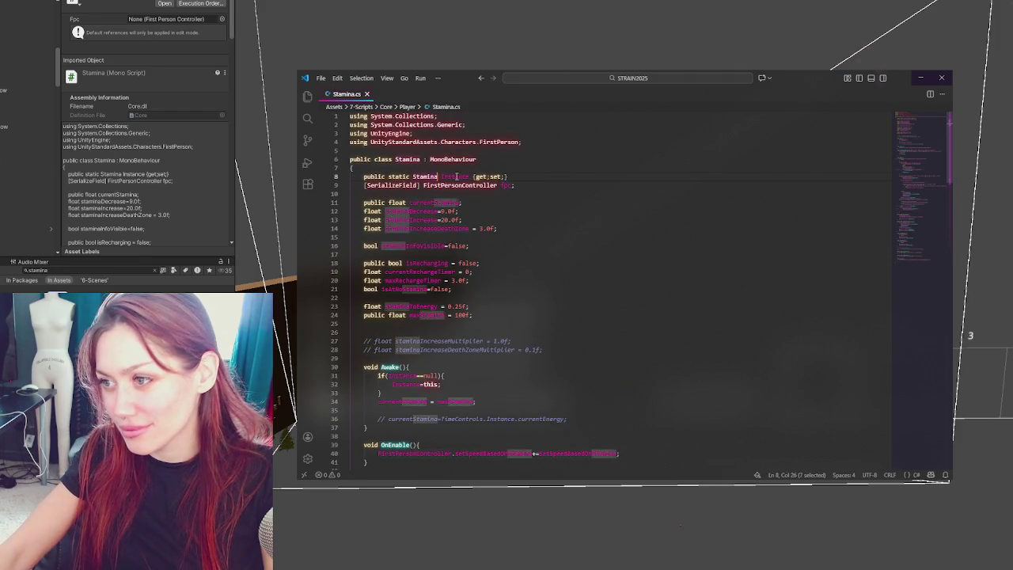
{"action": "double_click", "coordinate": [433, 203]}
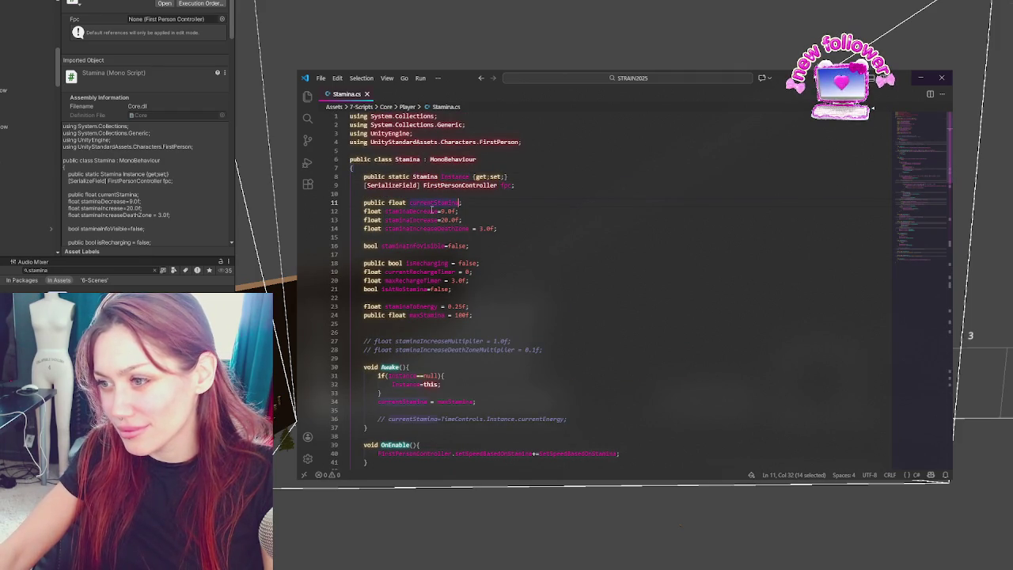
{"action": "double_click", "coordinate": [413, 246]}
{"action": "scroll", "coordinate": [500, 222], "scroll_direction": "down", "scroll_amount": 2}
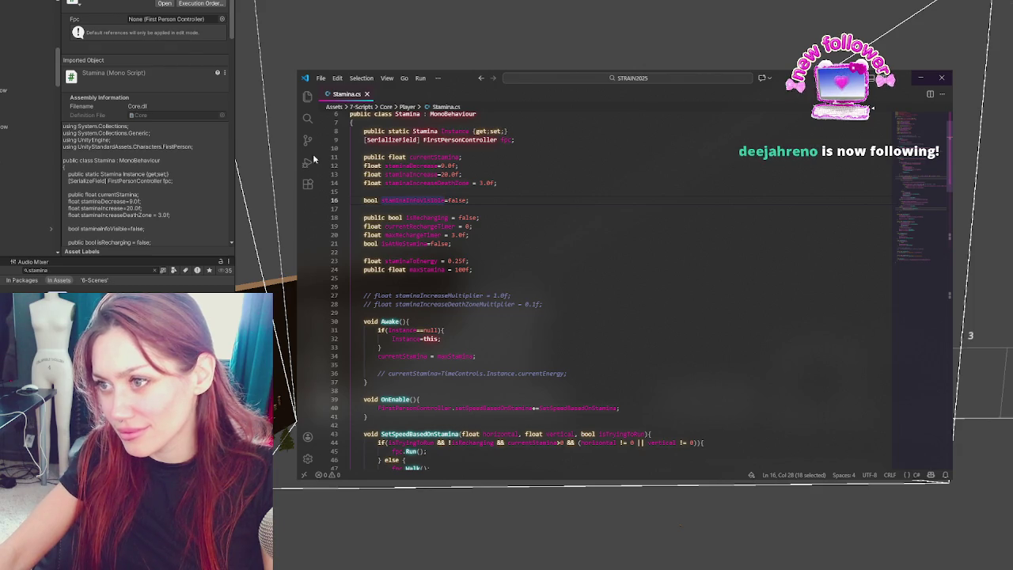
{"action": "left_click", "coordinate": [123, 270]}
{"action": "type", "text": "hud con"}
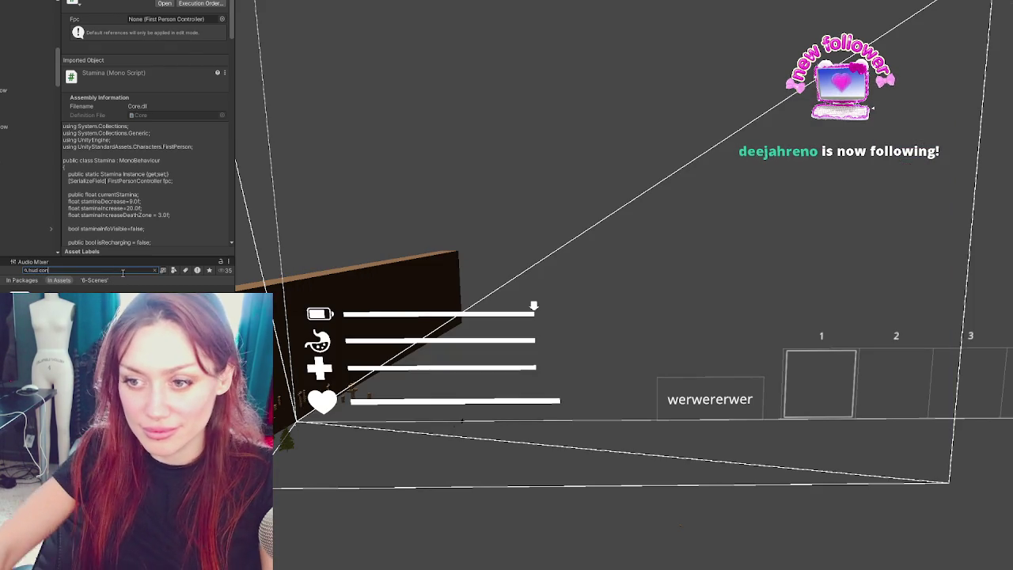
Open HUDControls.cs in VS Code and search it for 'stam'.
{"action": "key", "text": "Down"}
{"action": "key", "text": "Return"}
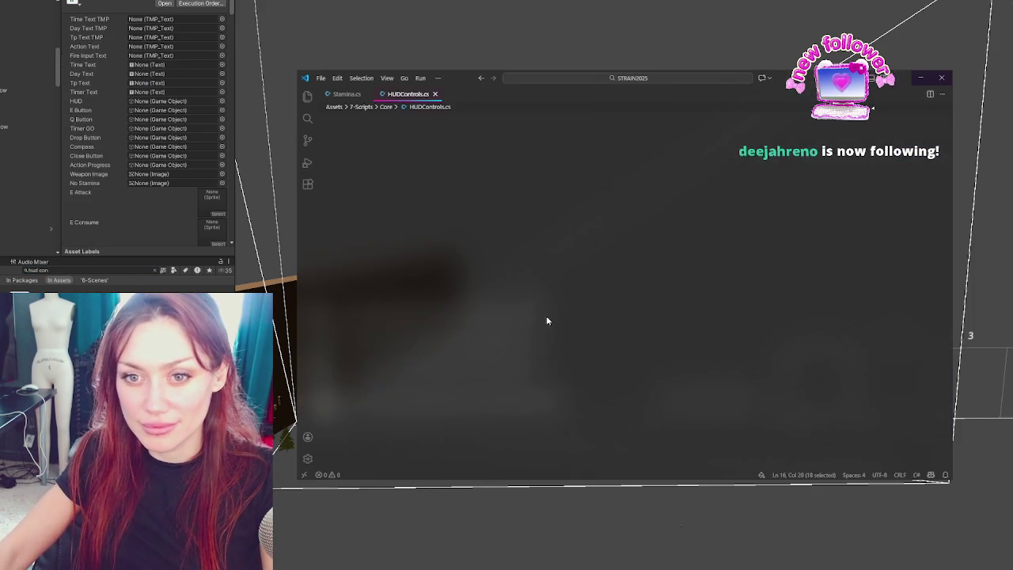
{"action": "left_click", "coordinate": [491, 252]}
{"action": "key", "text": "ctrl+f"}
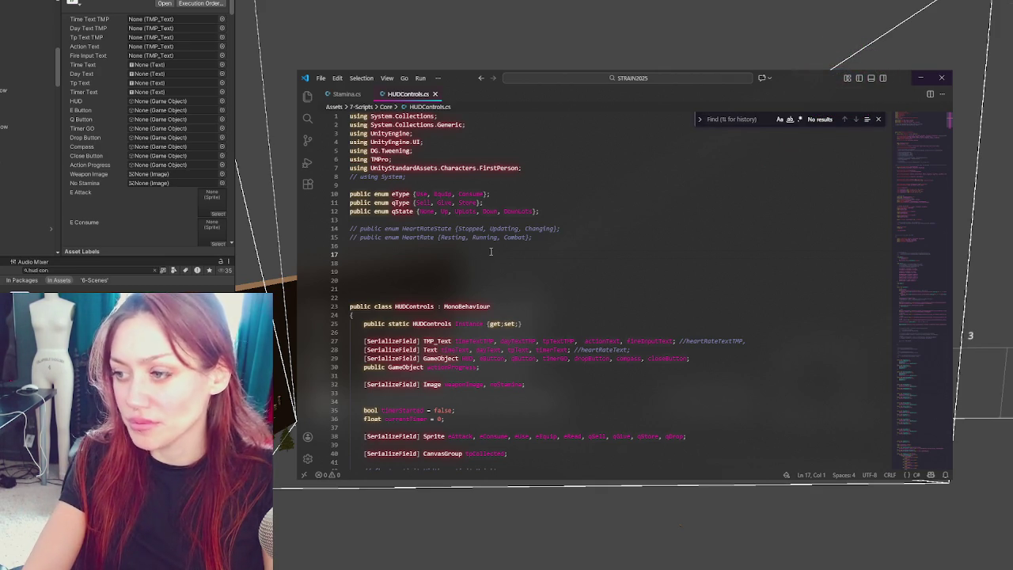
{"action": "scroll", "coordinate": [492, 255], "scroll_direction": "down", "scroll_amount": 7}
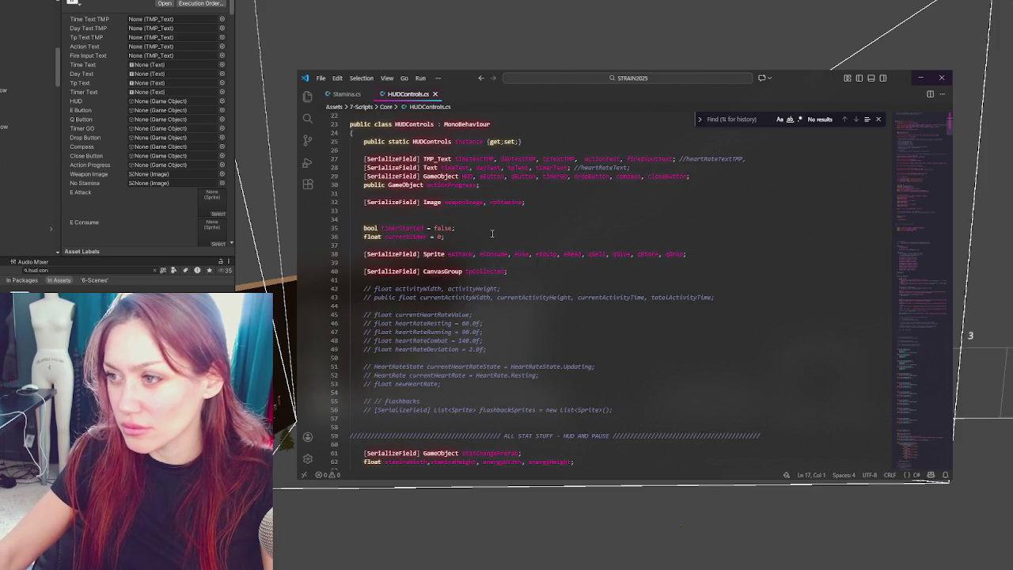
{"action": "type", "text": "sta"}
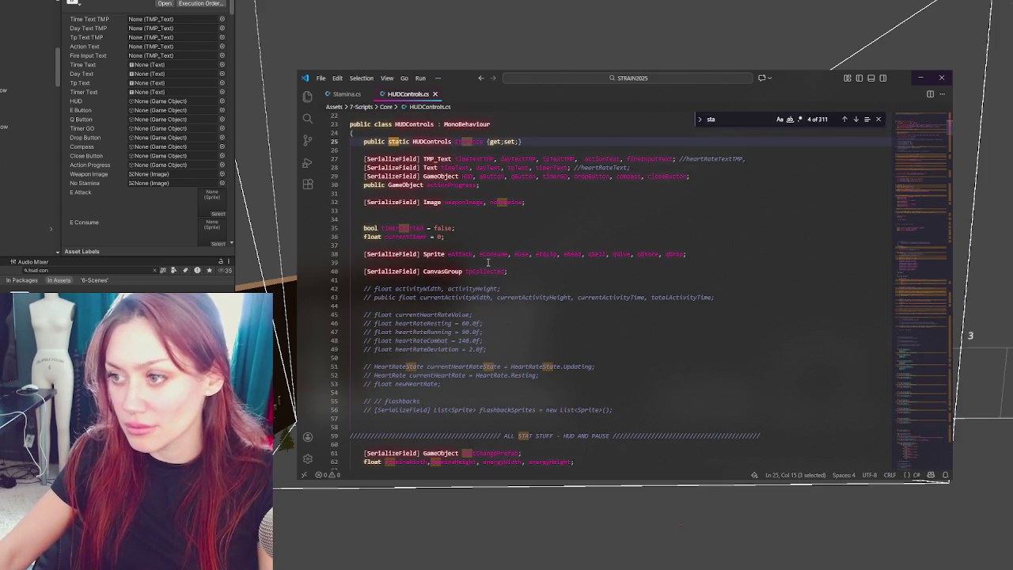
{"action": "type", "text": "m"}
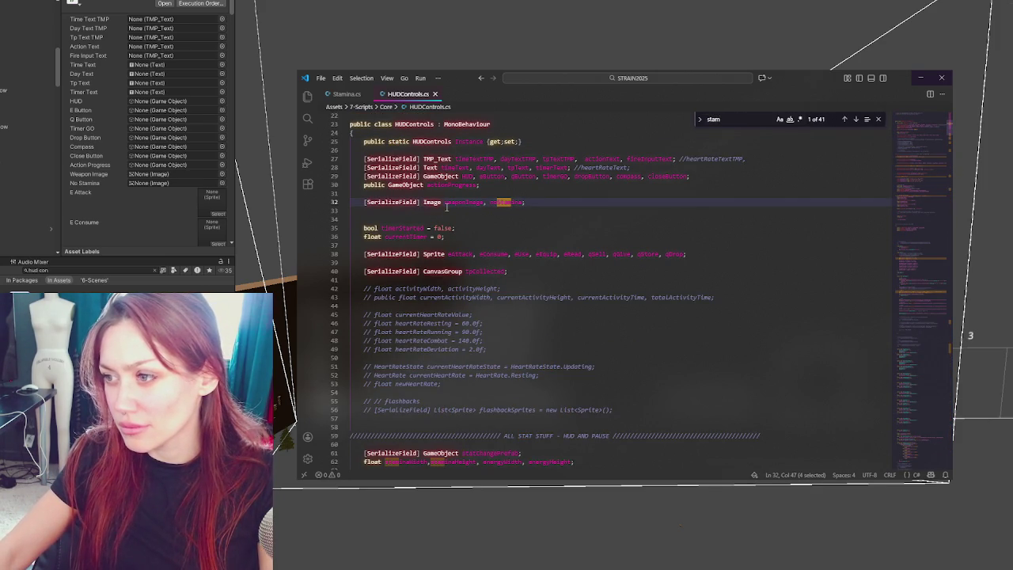
Step through the 'stam' matches to TurnStaminaRed (match 26 of 41) and highlight StaminaRedToWhite.
{"action": "left_click", "coordinate": [855, 120]}
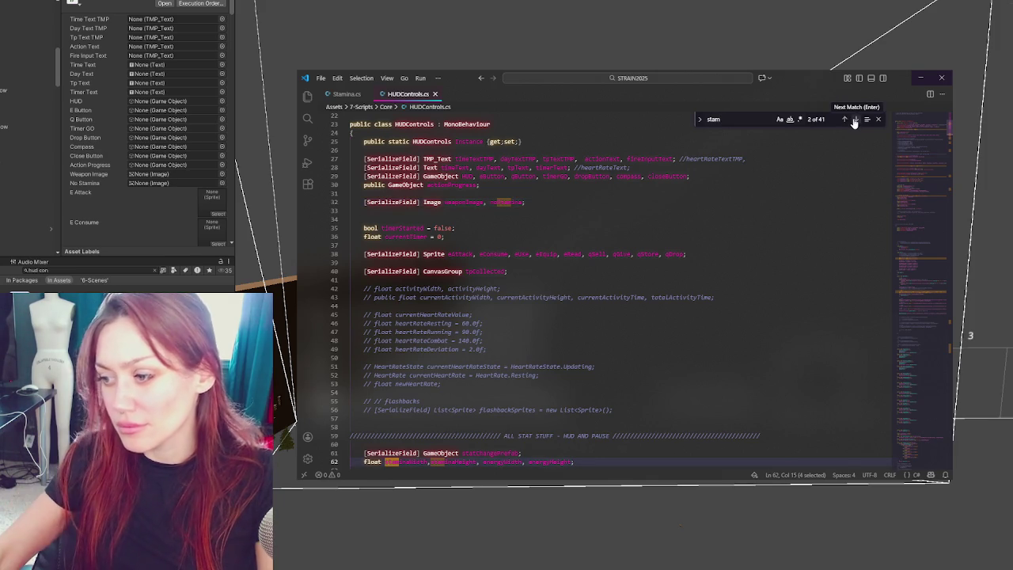
{"action": "scroll", "coordinate": [787, 215], "scroll_direction": "down", "scroll_amount": 3}
{"action": "left_click", "coordinate": [855, 120]}
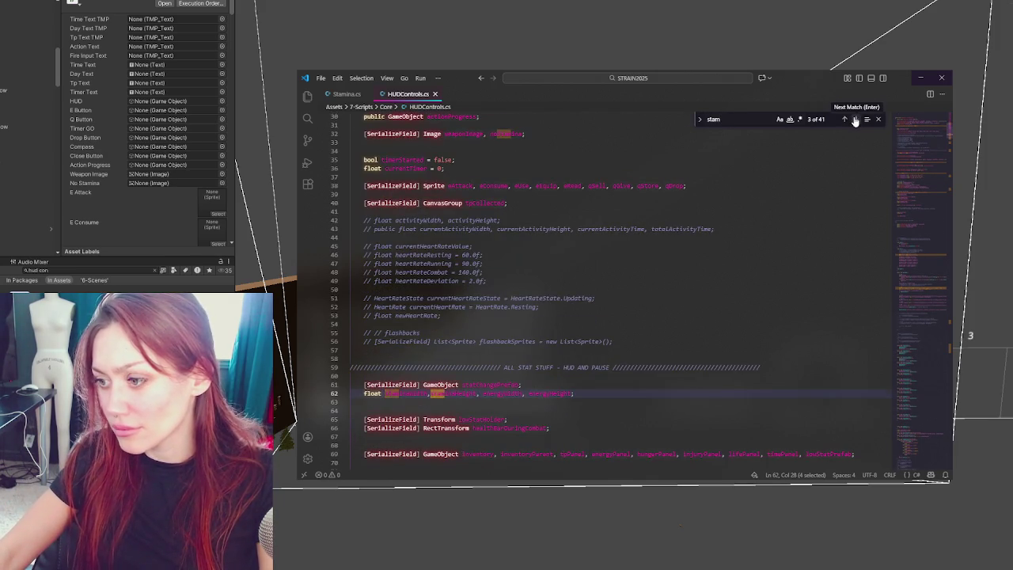
{"action": "left_click", "coordinate": [854, 120]}
{"action": "left_click", "coordinate": [854, 120]}
{"action": "left_click", "coordinate": [855, 120]}
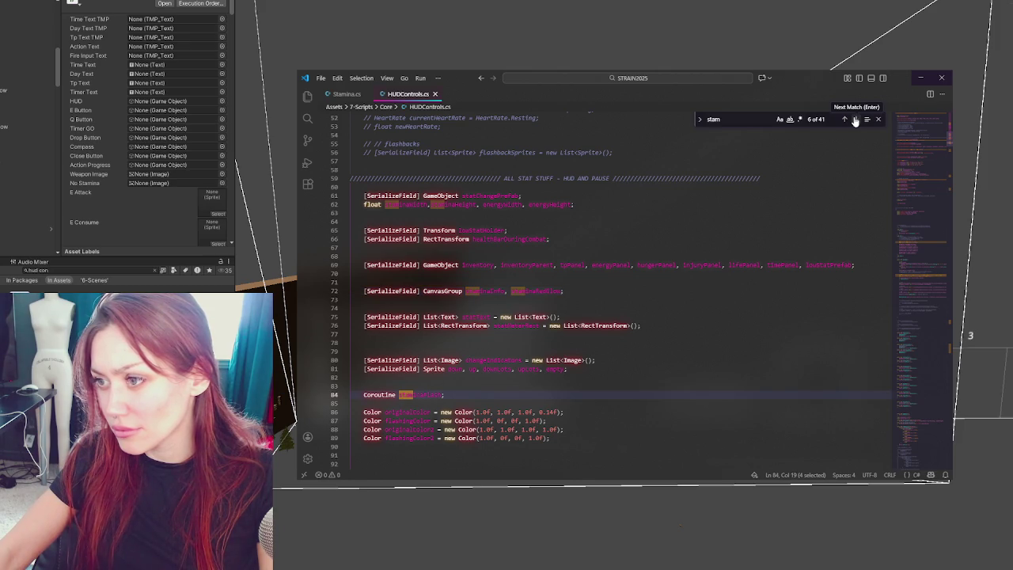
{"action": "left_click", "coordinate": [854, 120]}
{"action": "left_click", "coordinate": [854, 120]}
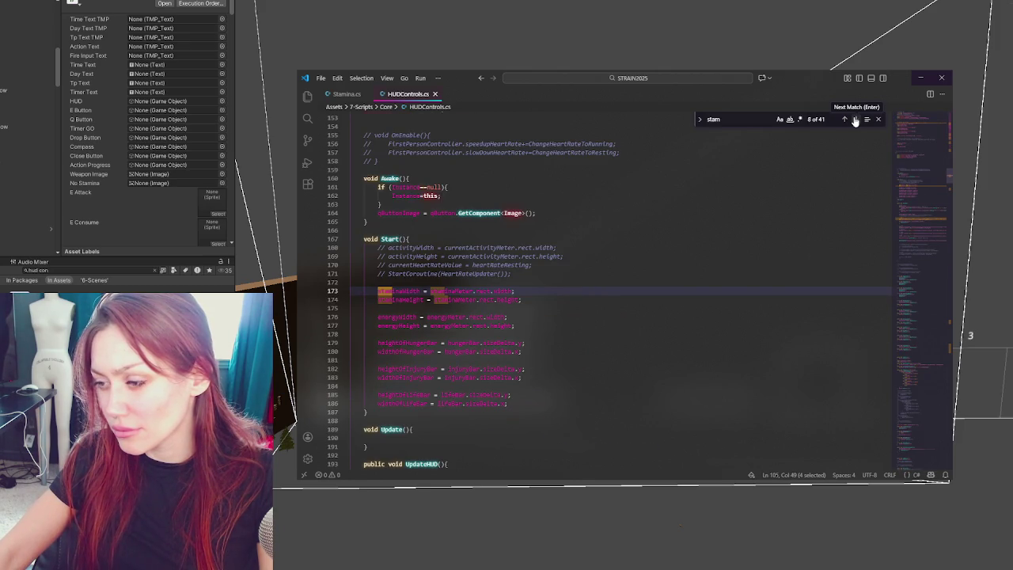
{"action": "left_click", "coordinate": [855, 120]}
{"action": "left_click", "coordinate": [855, 120]}
{"action": "left_click", "coordinate": [855, 120]}
{"action": "left_click", "coordinate": [854, 120]}
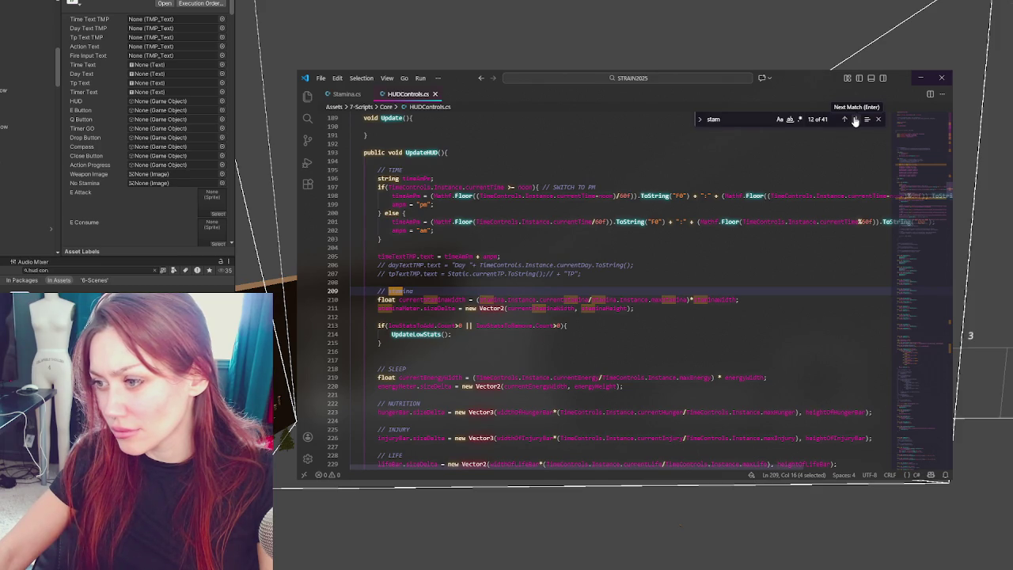
{"action": "left_click", "coordinate": [854, 121]}
{"action": "left_click", "coordinate": [854, 121]}
{"action": "left_click", "coordinate": [855, 120]}
{"action": "left_click", "coordinate": [854, 121]}
{"action": "left_click", "coordinate": [854, 120]}
{"action": "left_click", "coordinate": [854, 120]}
{"action": "left_click", "coordinate": [855, 121]}
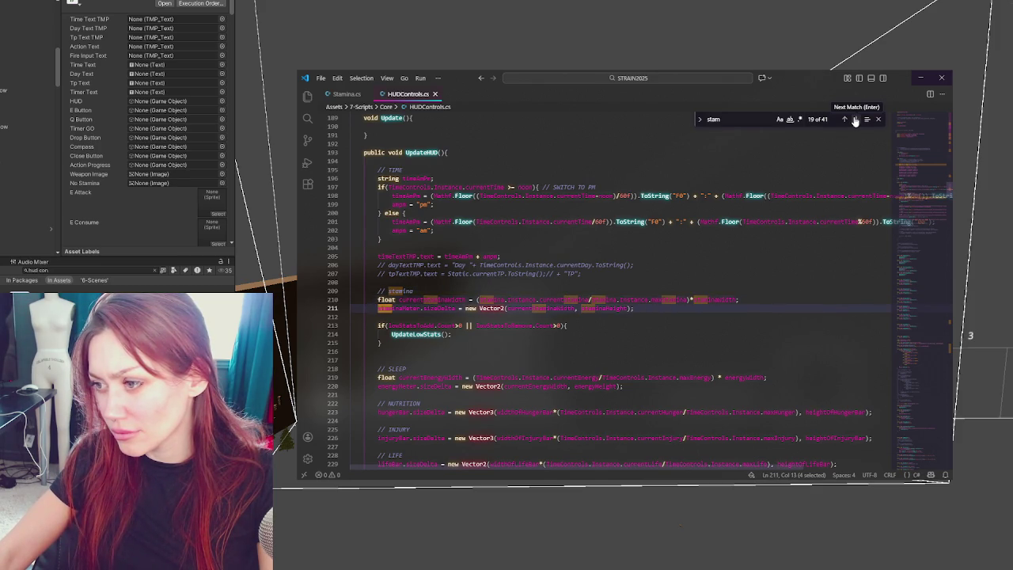
{"action": "left_click", "coordinate": [855, 120]}
{"action": "left_click", "coordinate": [855, 120]}
{"action": "left_click", "coordinate": [855, 120]}
{"action": "left_click", "coordinate": [855, 121]}
{"action": "left_click", "coordinate": [854, 120]}
{"action": "left_click", "coordinate": [855, 120]}
{"action": "left_click", "coordinate": [854, 120]}
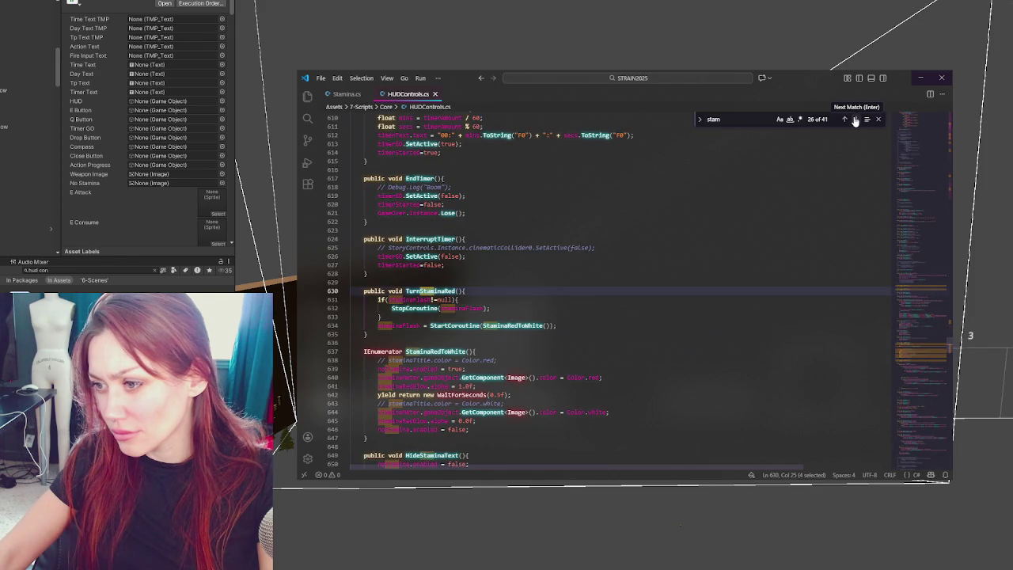
{"action": "double_click", "coordinate": [485, 325]}
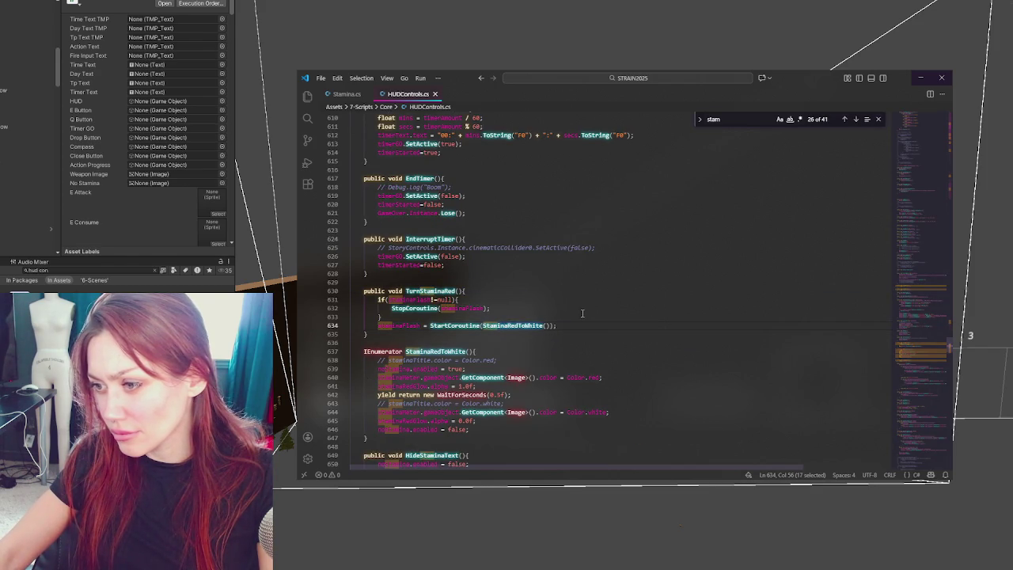
Review TurnStaminaRed's uses and space out the != in the staminaFlash null check on line 631.
{"action": "scroll", "coordinate": [580, 314], "scroll_direction": "down", "scroll_amount": 2}
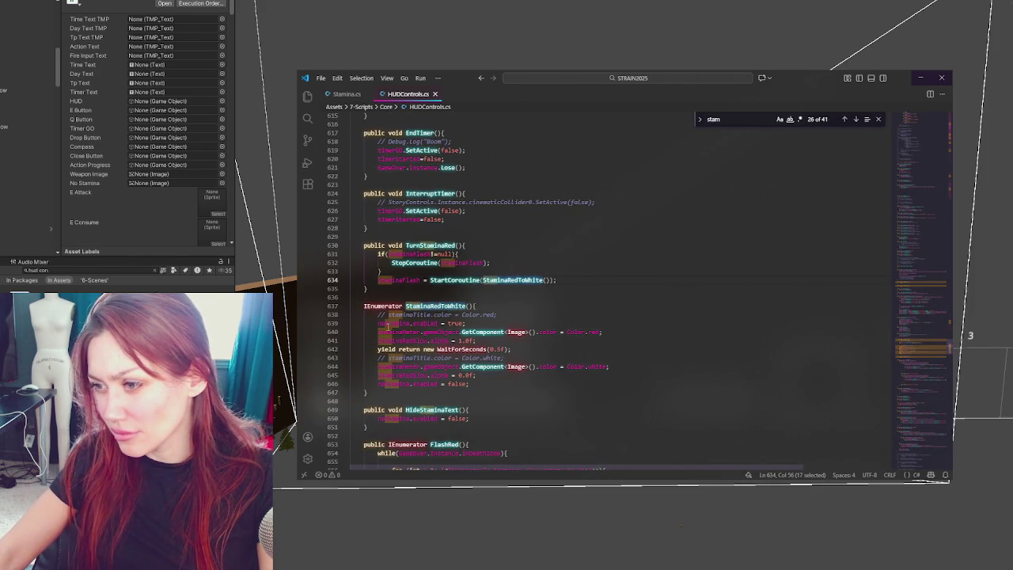
{"action": "left_click", "coordinate": [536, 356]}
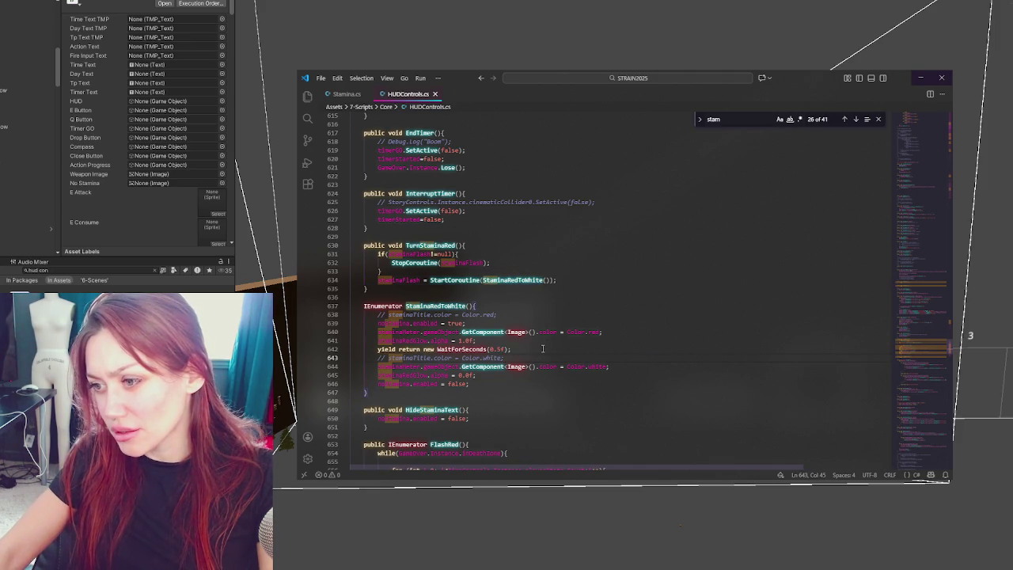
{"action": "left_click", "coordinate": [582, 310]}
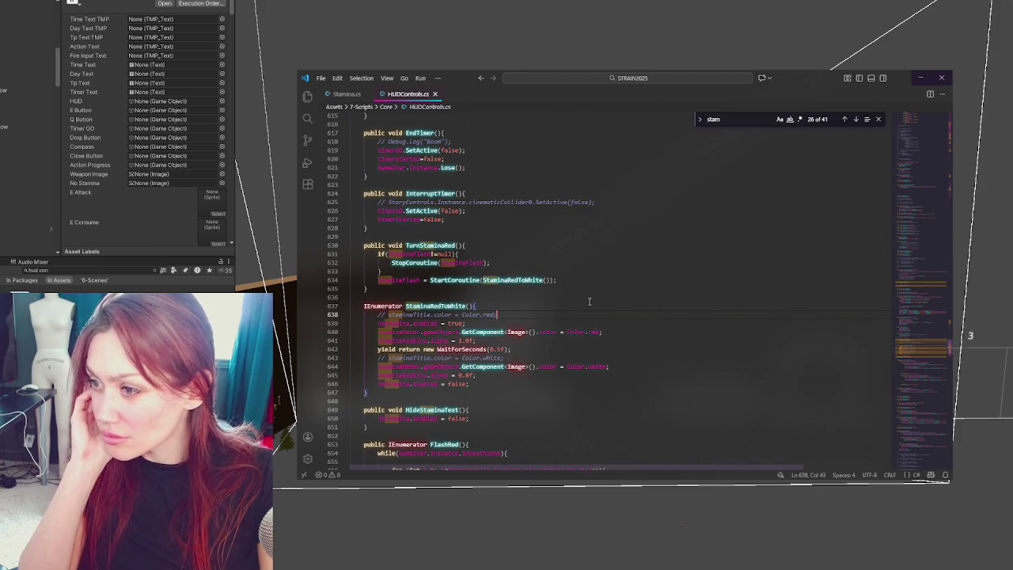
{"action": "double_click", "coordinate": [415, 261]}
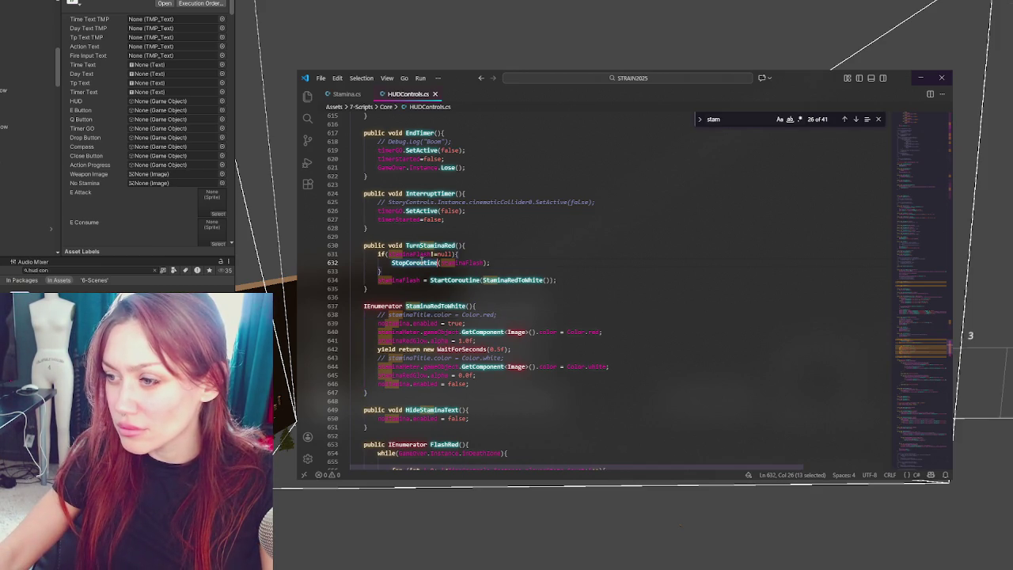
{"action": "double_click", "coordinate": [467, 263]}
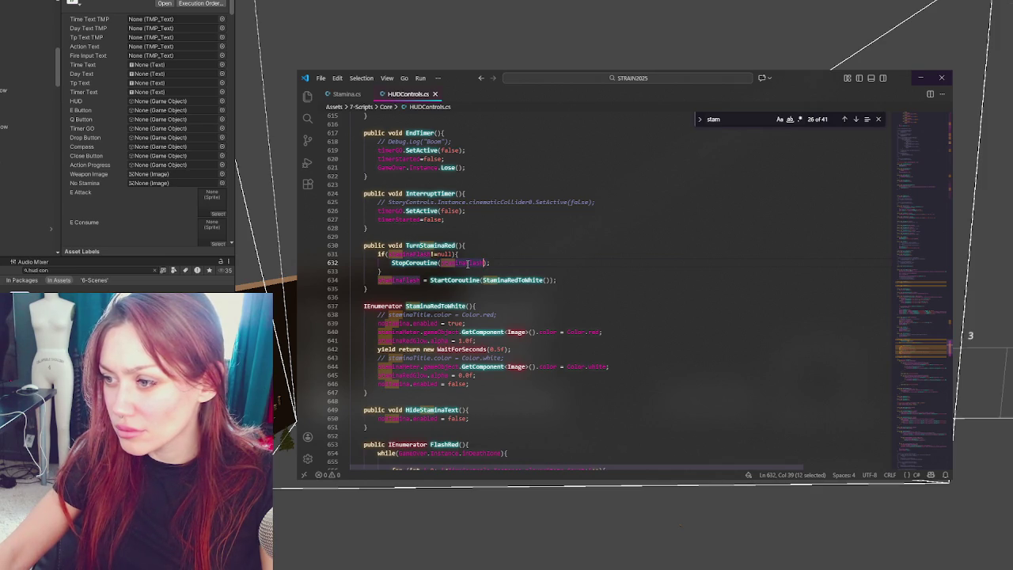
{"action": "double_click", "coordinate": [510, 281]}
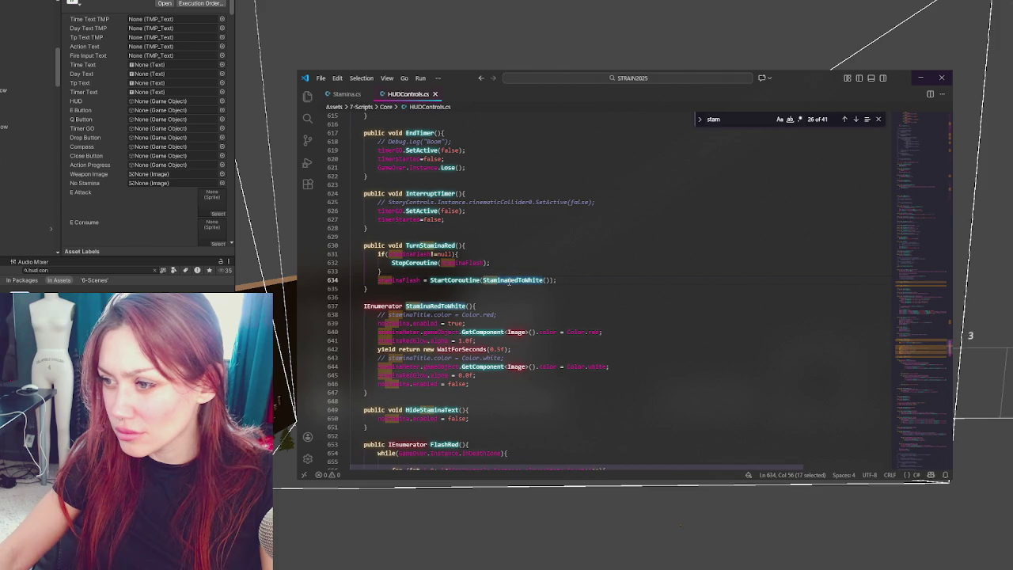
{"action": "left_click", "coordinate": [440, 253]}
{"action": "left_click", "coordinate": [430, 254]}
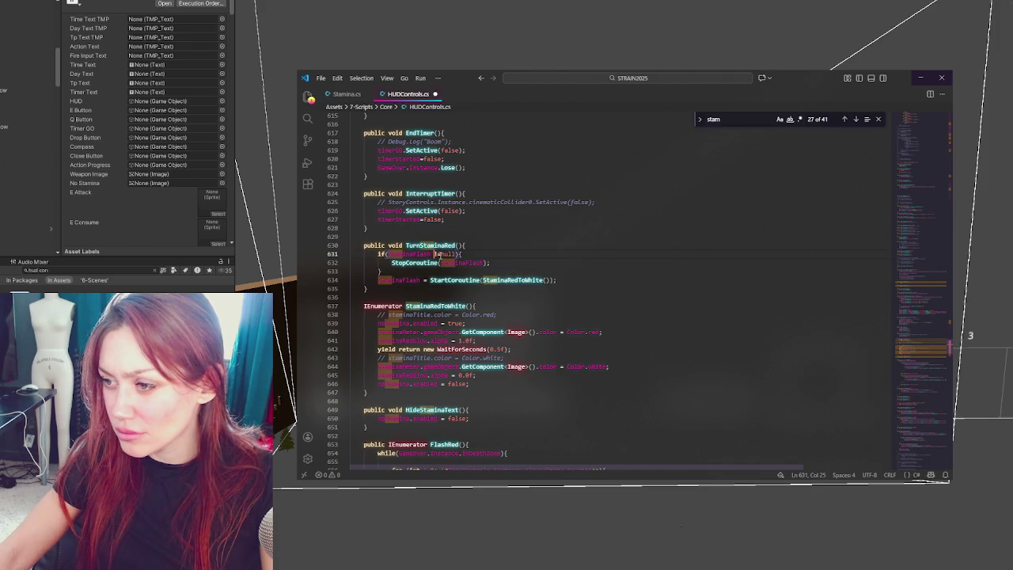
{"action": "key", "text": "Right"}
{"action": "key", "text": "Right"}
Move StopCoroutine(staminaFlash) inside the staminaFlash != null block and remove the leftover empty line.
{"action": "left_click_drag", "start_coordinate": [391, 263], "coordinate": [492, 263]}
{"action": "key", "text": "ctrl+c"}
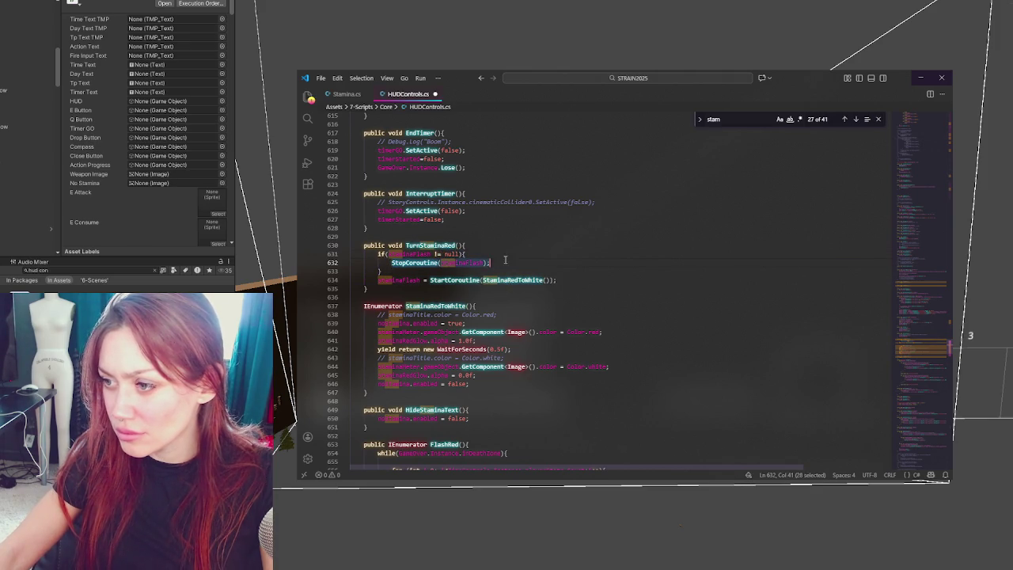
{"action": "key", "text": "BackSpace"}
{"action": "left_click", "coordinate": [478, 271]}
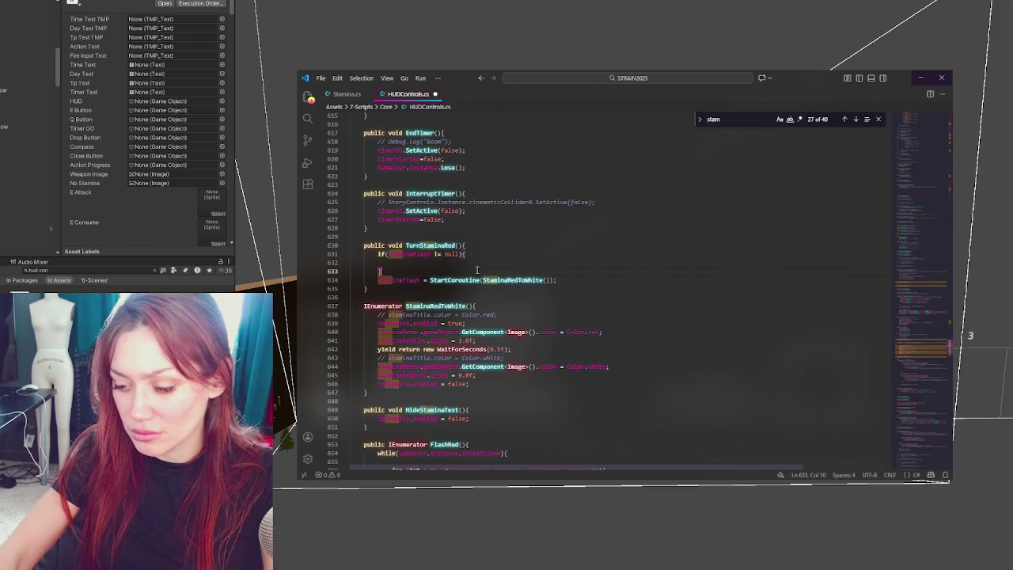
{"action": "key", "text": "Return"}
{"action": "key", "text": "ctrl+v"}
{"action": "double_click", "coordinate": [447, 280]}
{"action": "left_click", "coordinate": [454, 262]}
{"action": "left_click", "coordinate": [480, 279]}
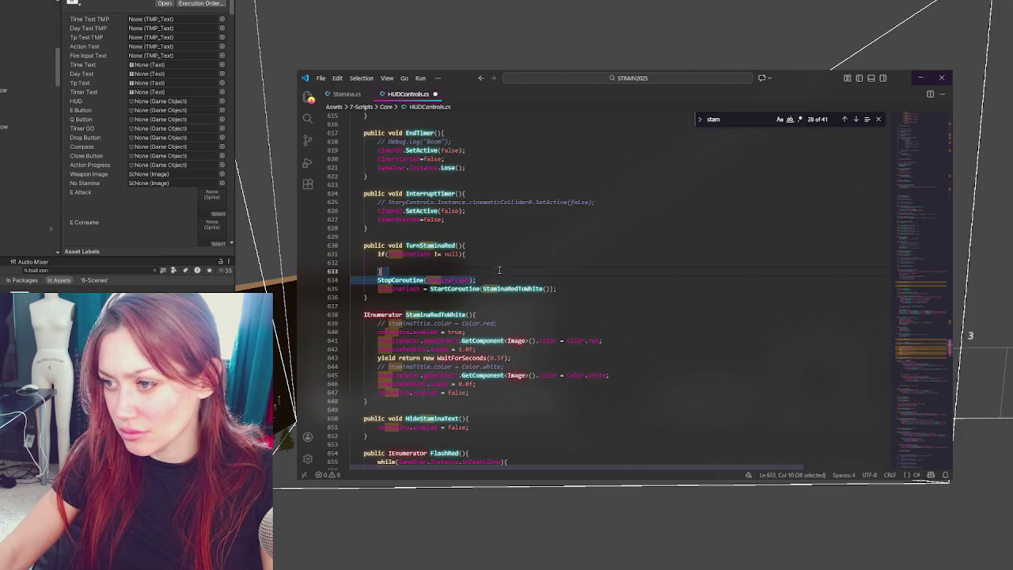
{"action": "key", "text": "alt+Up"}
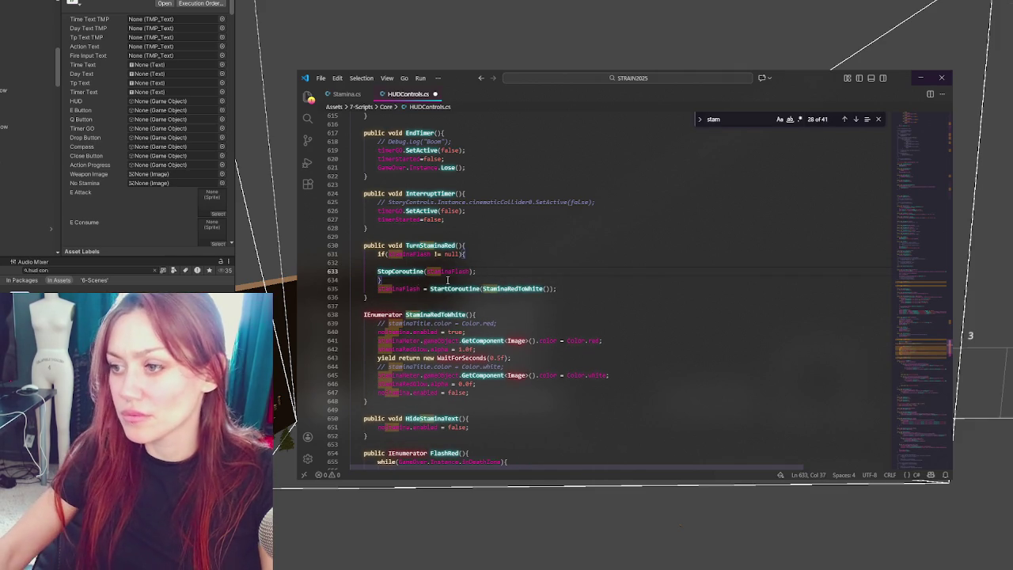
{"action": "key", "text": "ctrl+bracketright"}
{"action": "left_click", "coordinate": [491, 254]}
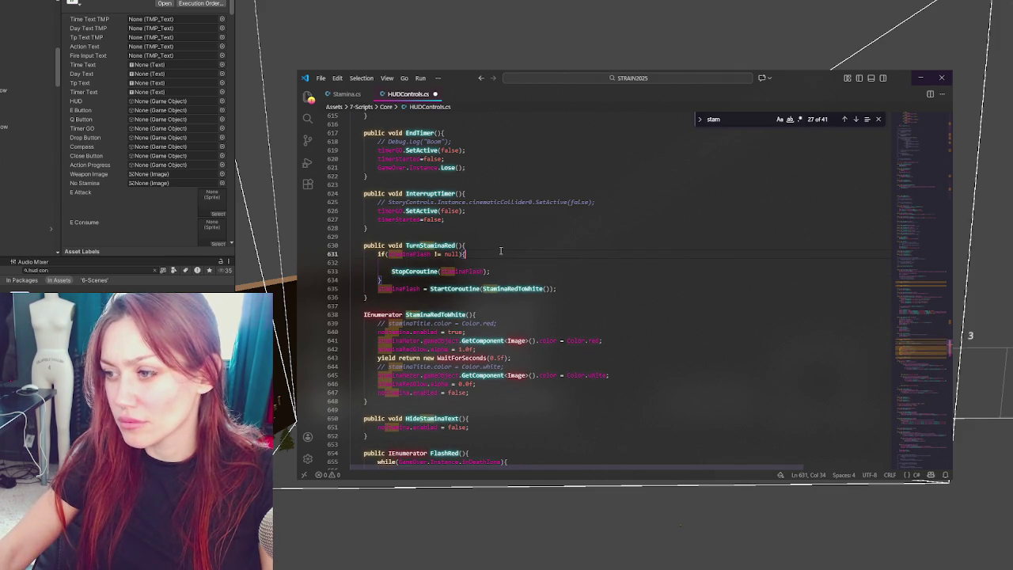
{"action": "left_click", "coordinate": [491, 263]}
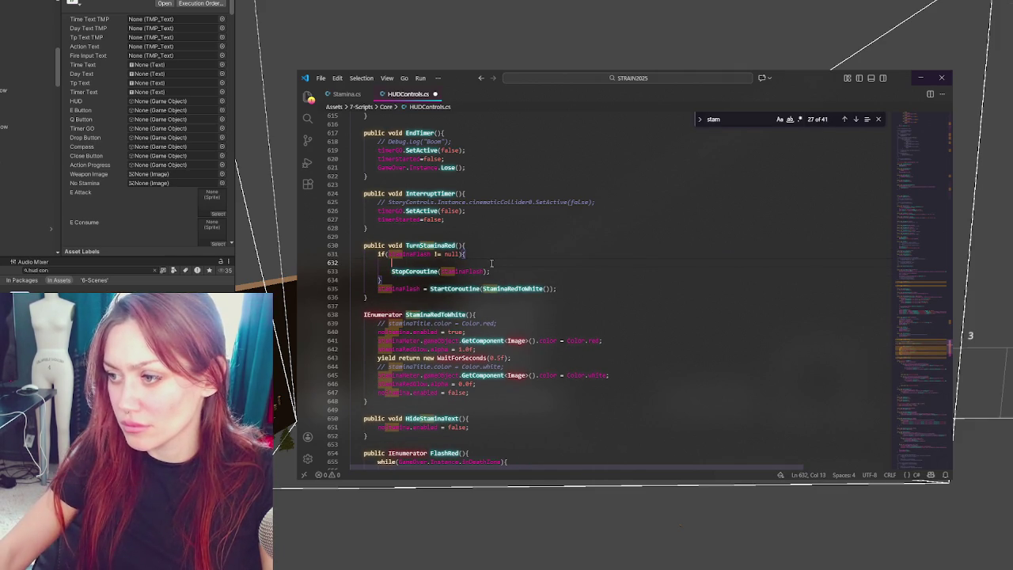
{"action": "key", "text": "BackSpace"}
{"action": "key", "text": "BackSpace"}
{"action": "key", "text": "BackSpace"}
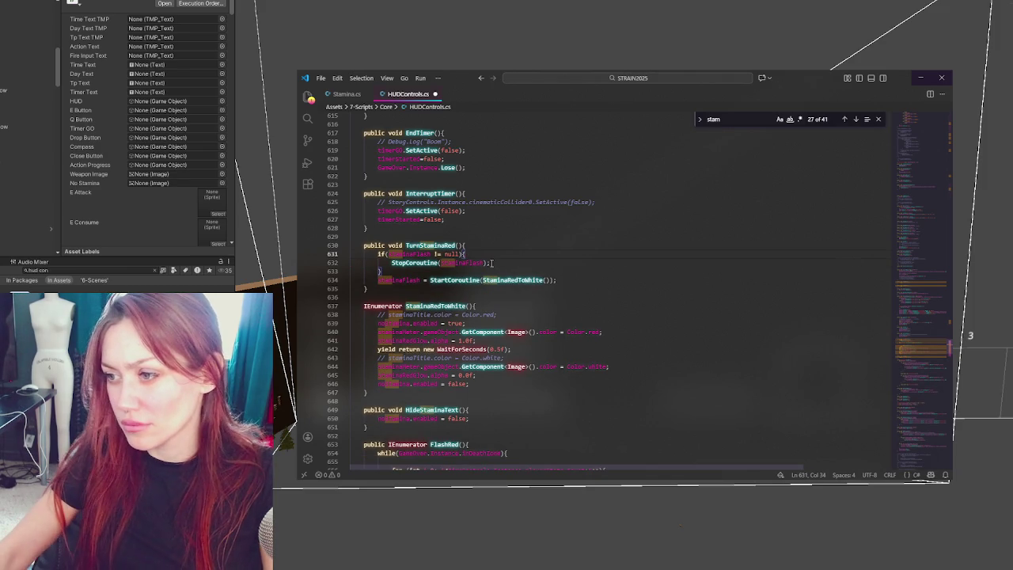
Search HUDControls.cs for staminaFlash and jump to the first match.
{"action": "double_click", "coordinate": [463, 262]}
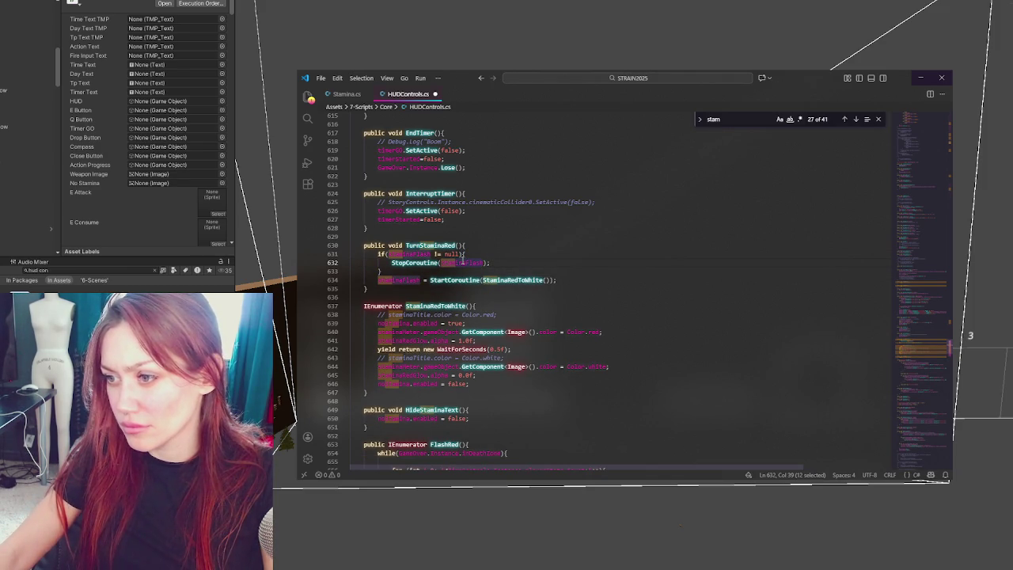
{"action": "key", "text": "ctrl+f"}
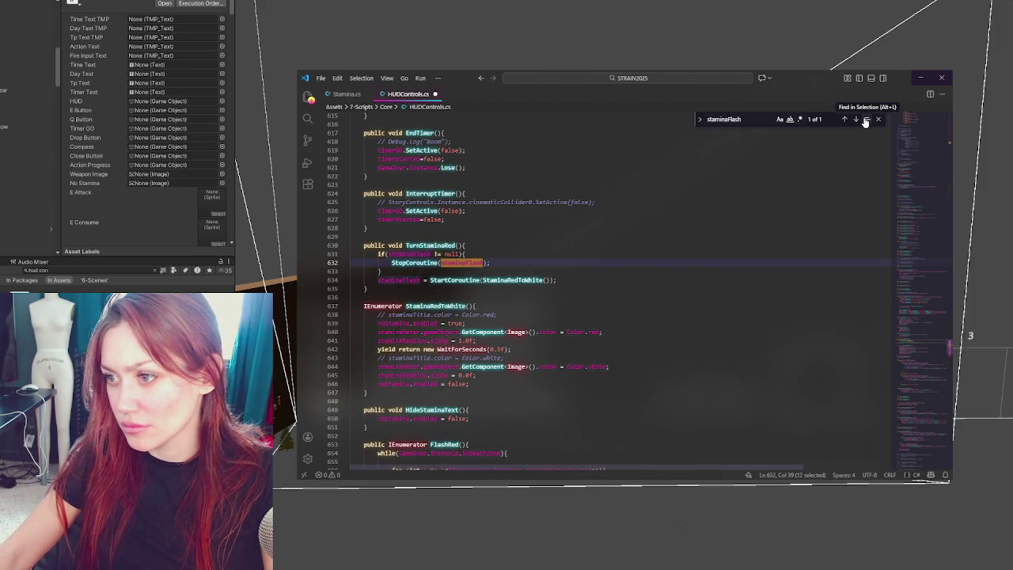
{"action": "left_click", "coordinate": [856, 119]}
Step through the remaining staminaFlash matches to StaminaRedToWhite on line 634.
{"action": "left_click", "coordinate": [855, 120]}
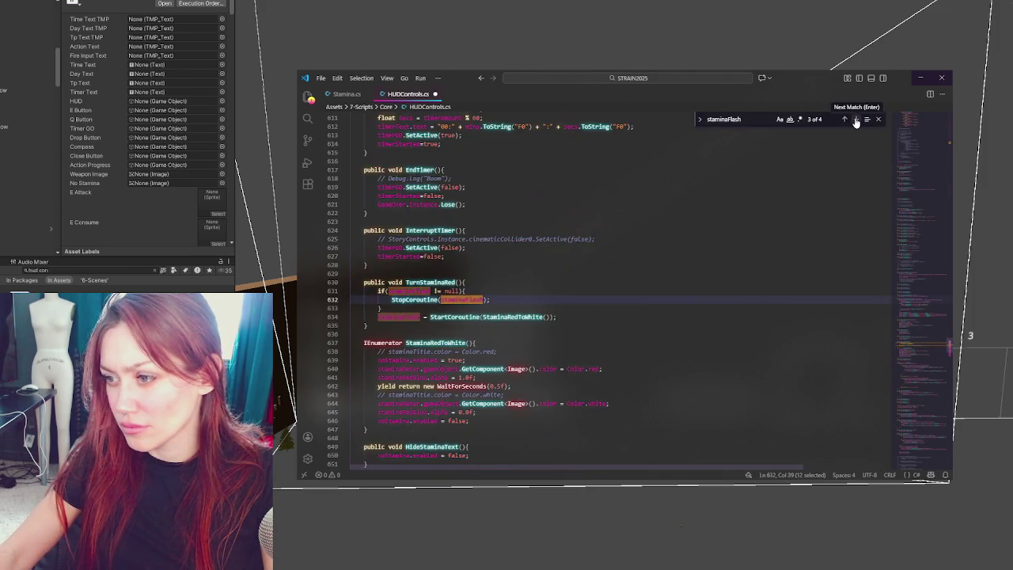
{"action": "left_click", "coordinate": [855, 120]}
{"action": "left_click", "coordinate": [856, 119]}
{"action": "double_click", "coordinate": [513, 316]}
Wrap StaminaRedToWhite's statements on lines 640–648 in an indented while() { } loop.
{"action": "scroll", "coordinate": [475, 277], "scroll_direction": "down", "scroll_amount": 5}
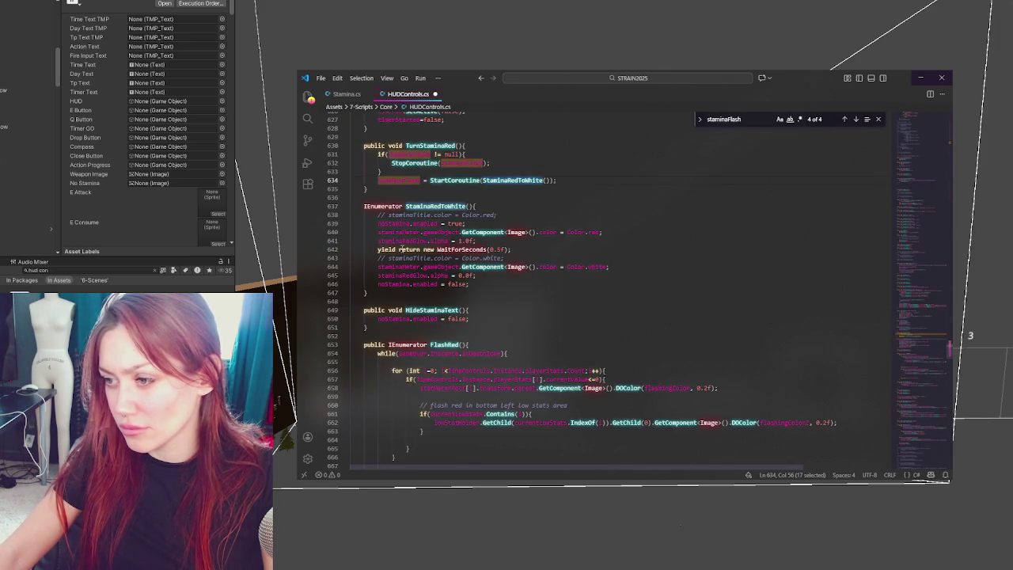
{"action": "left_click", "coordinate": [491, 282]}
{"action": "left_click", "coordinate": [513, 214]}
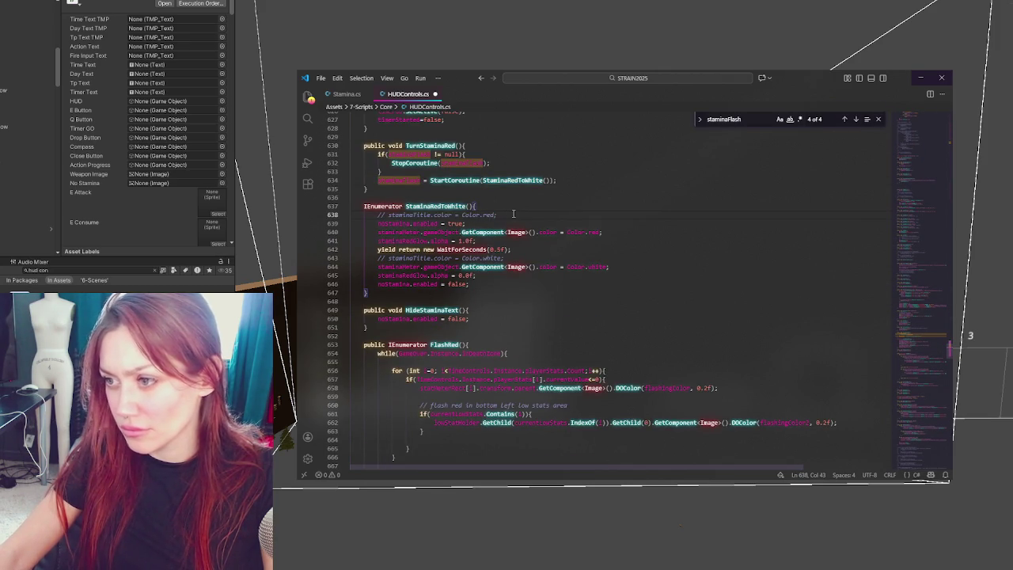
{"action": "key", "text": "ctrl+shift+Return"}
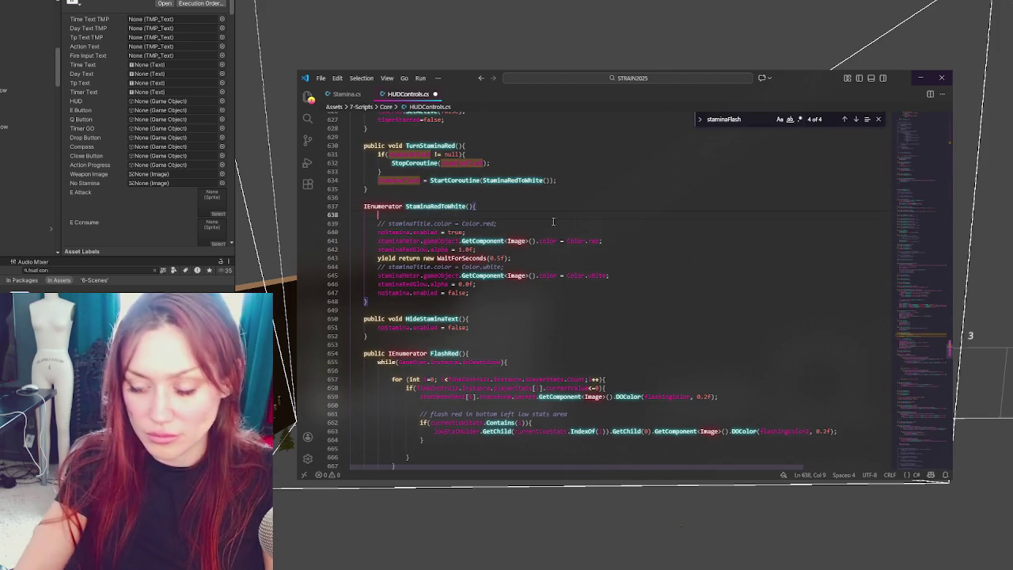
{"action": "type", "text": "while(){"}
{"action": "key", "text": "Return"}
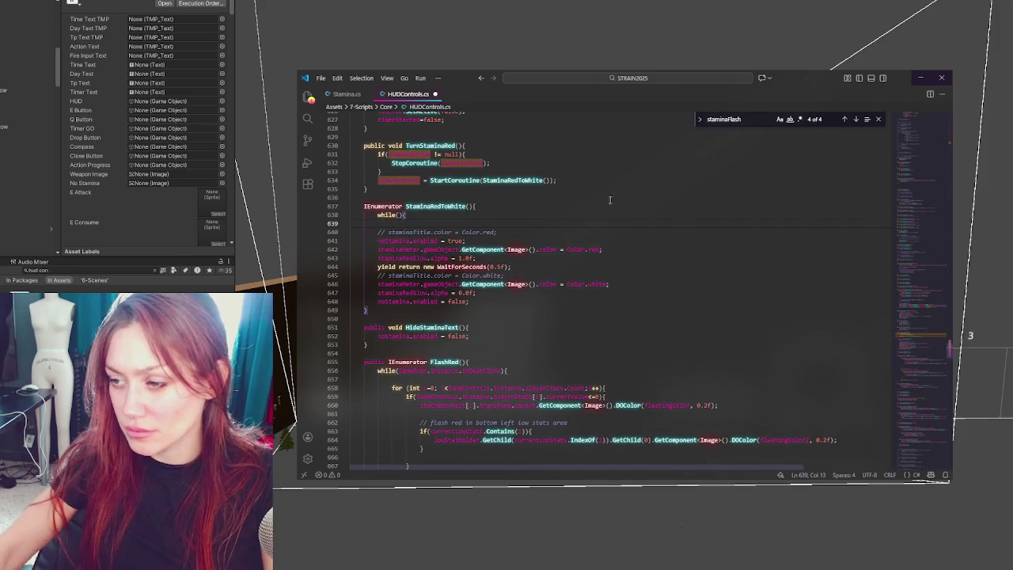
{"action": "left_click", "coordinate": [483, 301]}
{"action": "key", "text": "Return"}
{"action": "type", "text": "}"}
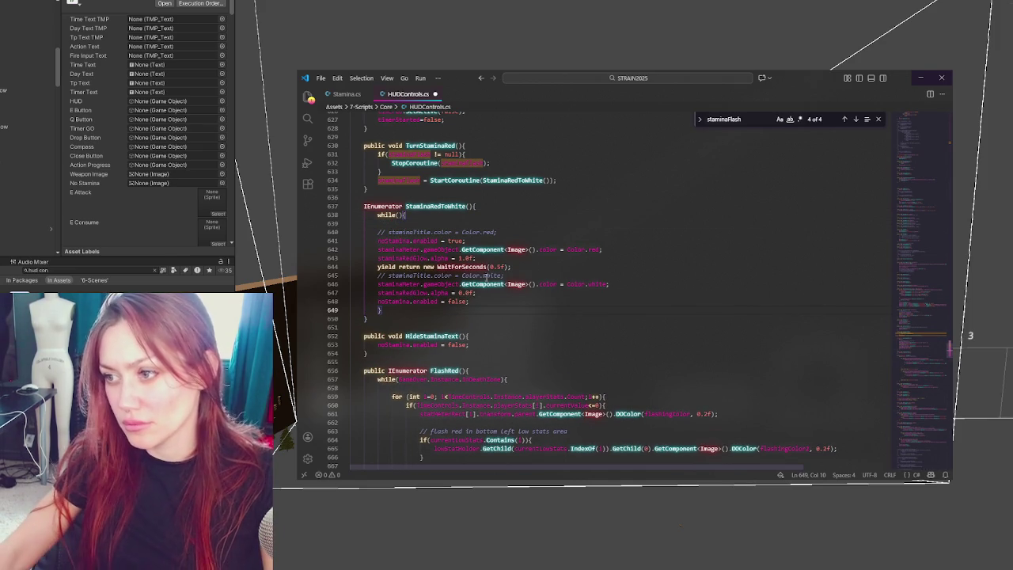
{"action": "mouse_move", "coordinate": [364, 229]}
{"action": "left_mouse_down"}
{"action": "mouse_move", "coordinate": [475, 273]}
{"action": "mouse_move", "coordinate": [506, 307]}
{"action": "left_mouse_up"}
{"action": "key", "text": "Tab"}
{"action": "left_click", "coordinate": [524, 299]}
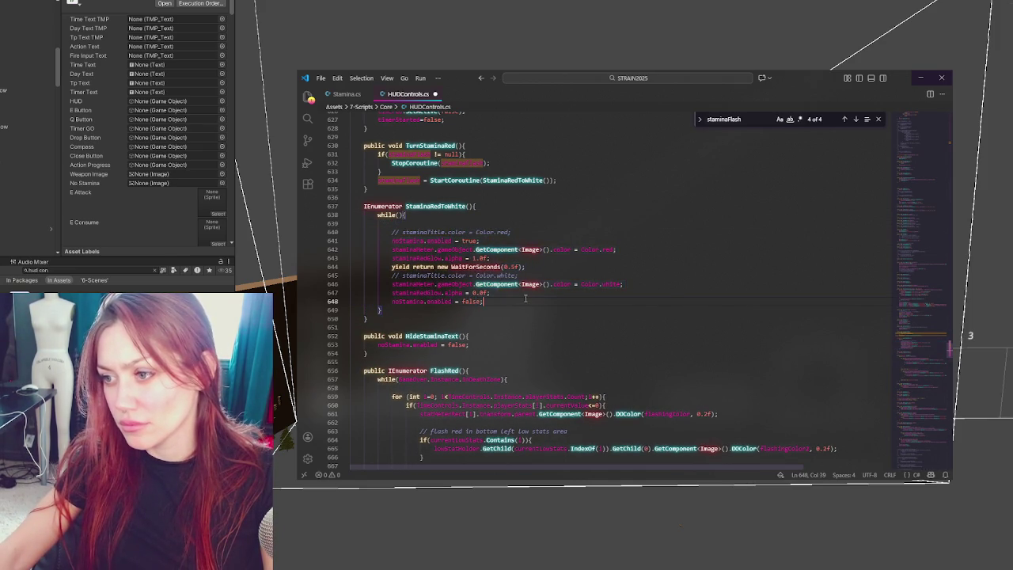
Search for TurnStaminaRed matches and switch to Stamina.cs.
{"action": "scroll", "coordinate": [524, 299], "scroll_direction": "up", "scroll_amount": 3}
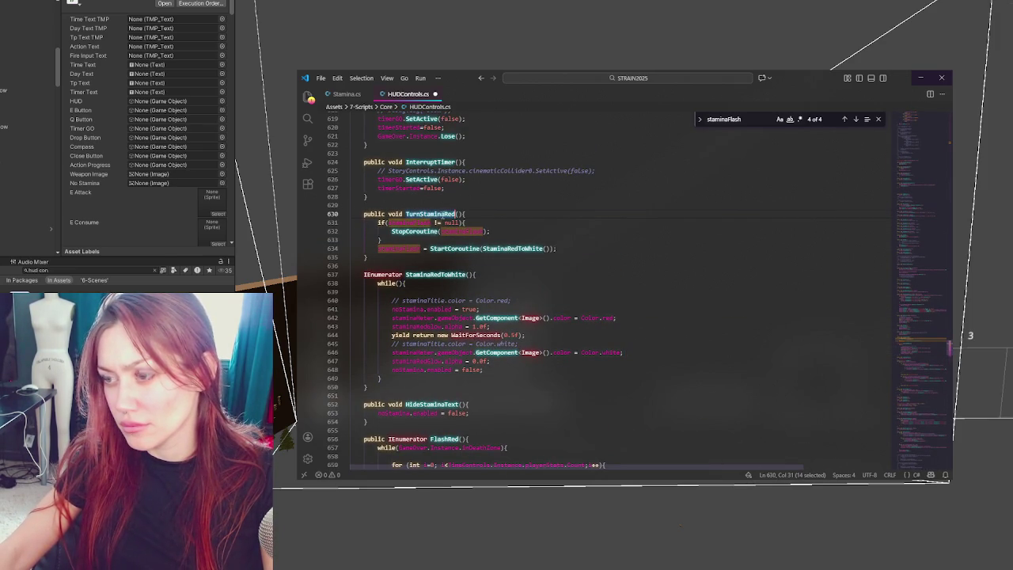
{"action": "double_click", "coordinate": [429, 214]}
{"action": "key", "text": "ctrl+f"}
{"action": "left_click", "coordinate": [845, 120]}
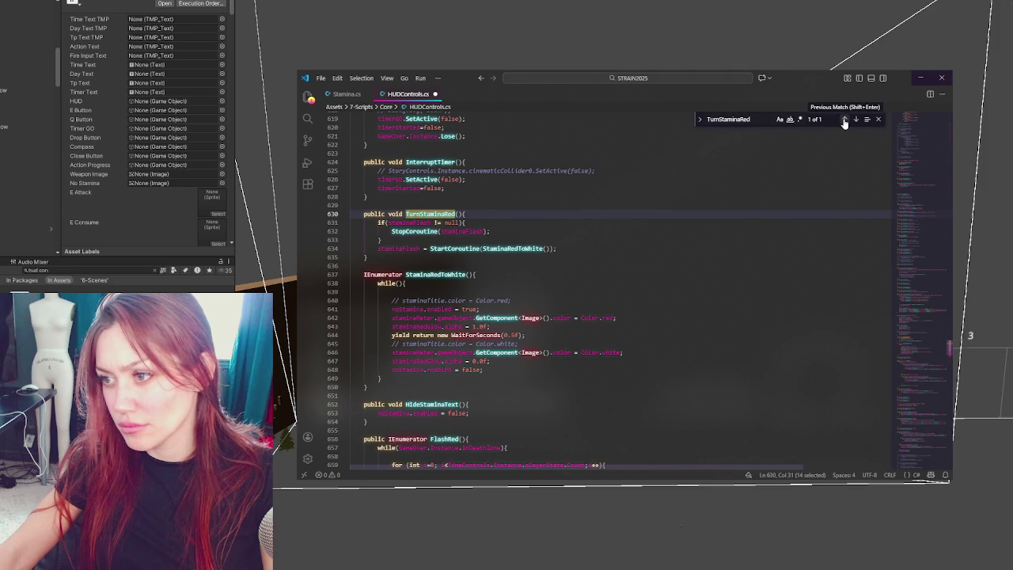
{"action": "left_click", "coordinate": [346, 93]}
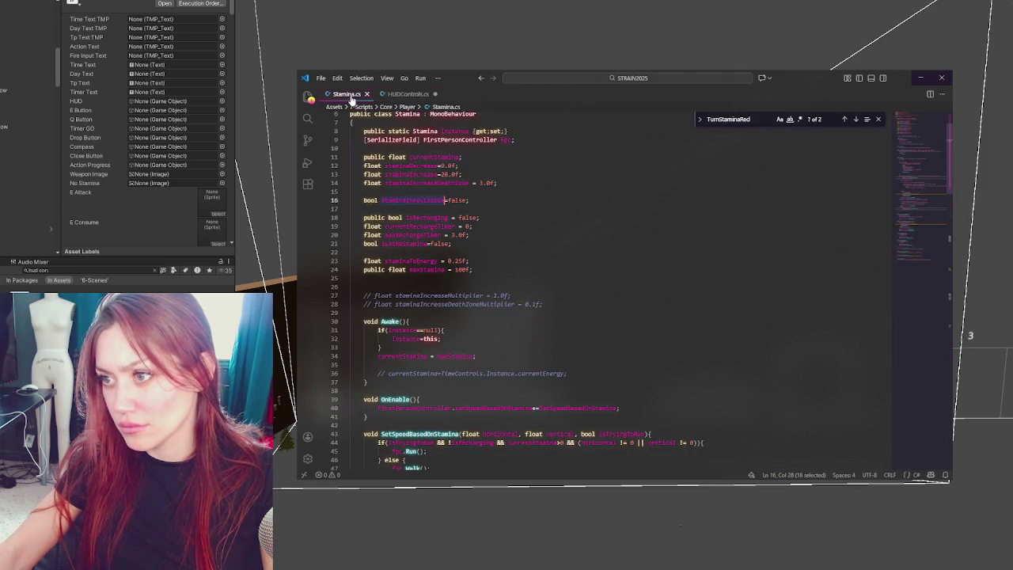
Space out line 92 so it reads isRecharging = true.
{"action": "key", "text": "Return"}
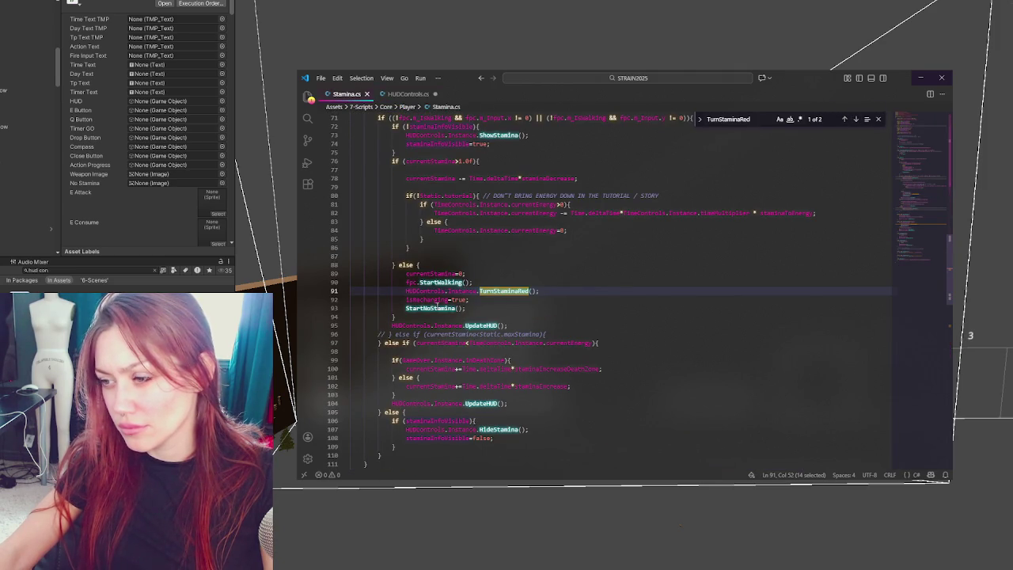
{"action": "left_click", "coordinate": [436, 301]}
{"action": "left_click", "coordinate": [449, 299]}
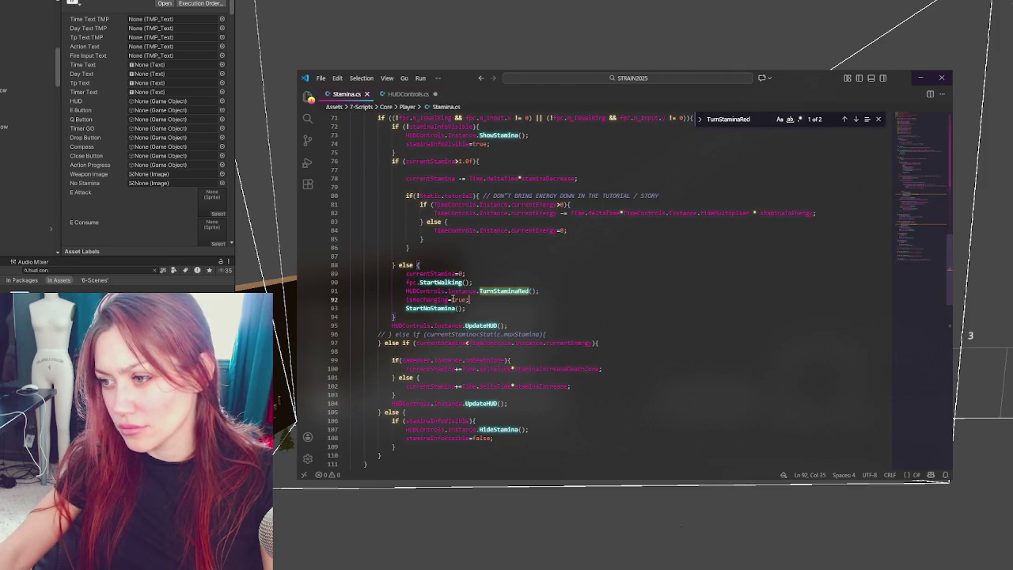
{"action": "key", "text": "BackSpace"}
{"action": "type", "text": "="}
Search for StartNoStamina and step through matches to its definition on line 134.
{"action": "double_click", "coordinate": [431, 308]}
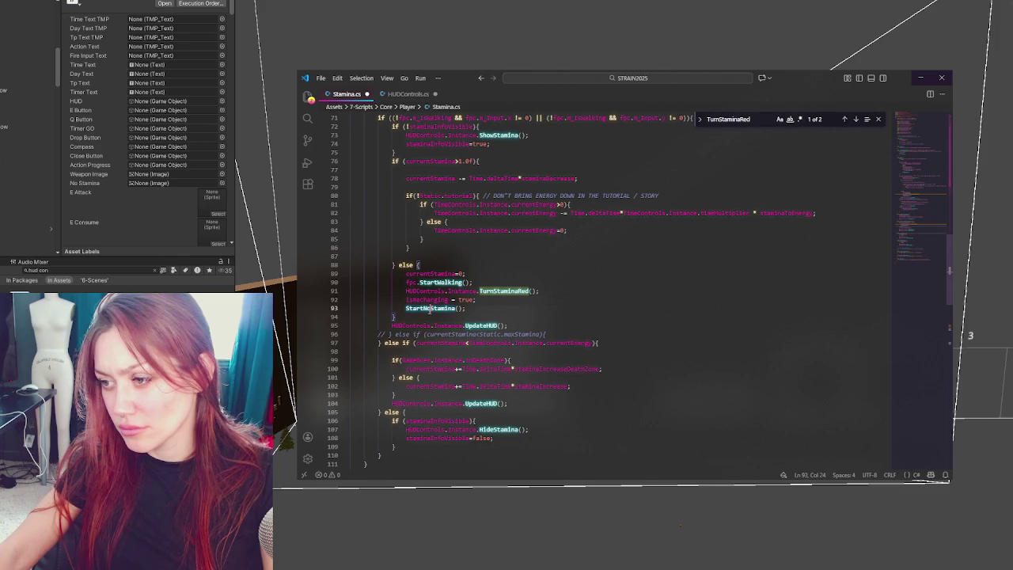
{"action": "key", "text": "ctrl+f"}
{"action": "left_click", "coordinate": [856, 118]}
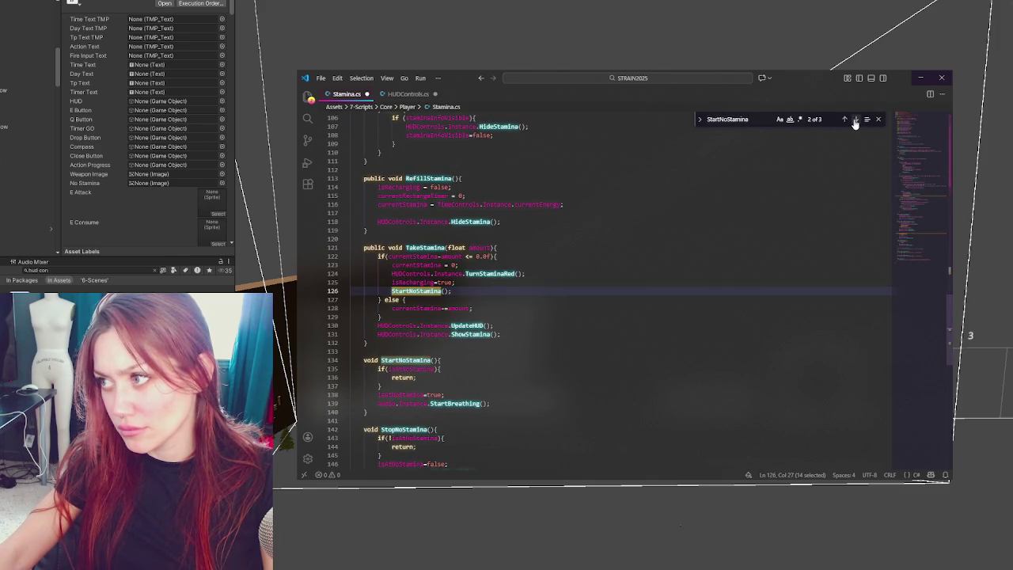
{"action": "left_click", "coordinate": [856, 119]}
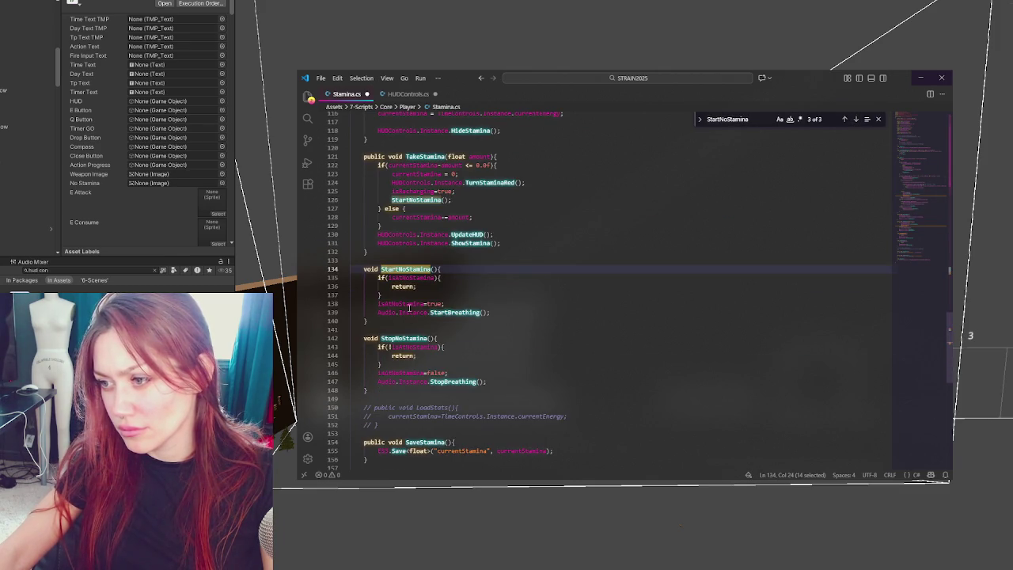